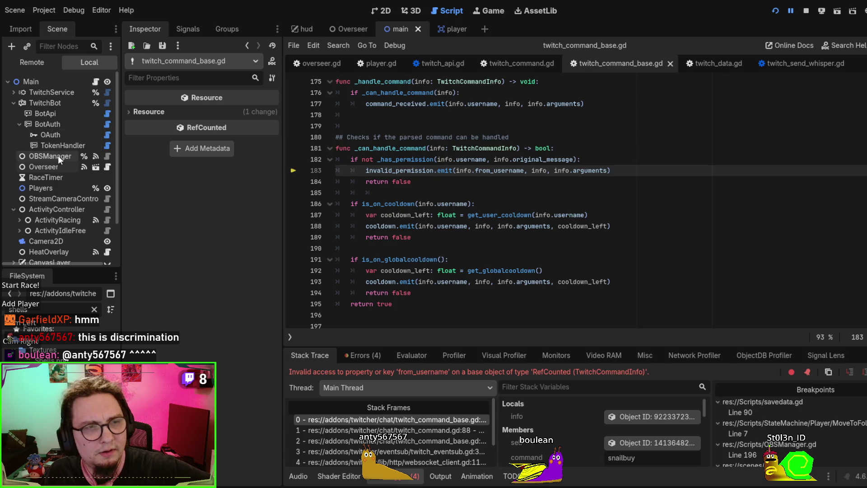
Expand TwitchService and inspect the SnailBuy command's prefixes and aliases
{"action": "left_click", "coordinate": [56, 167]}
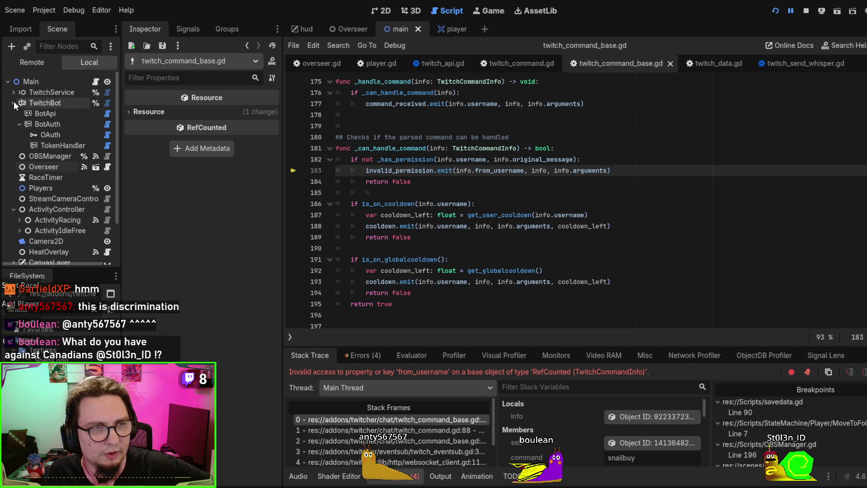
{"action": "left_click", "coordinate": [13, 91]}
{"action": "left_click", "coordinate": [69, 177]}
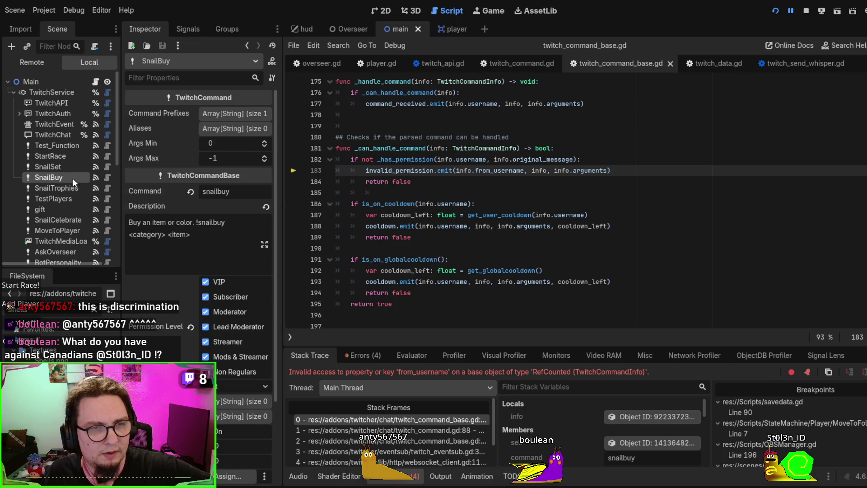
{"action": "scroll", "coordinate": [152, 291], "scroll_direction": "down", "scroll_amount": 3}
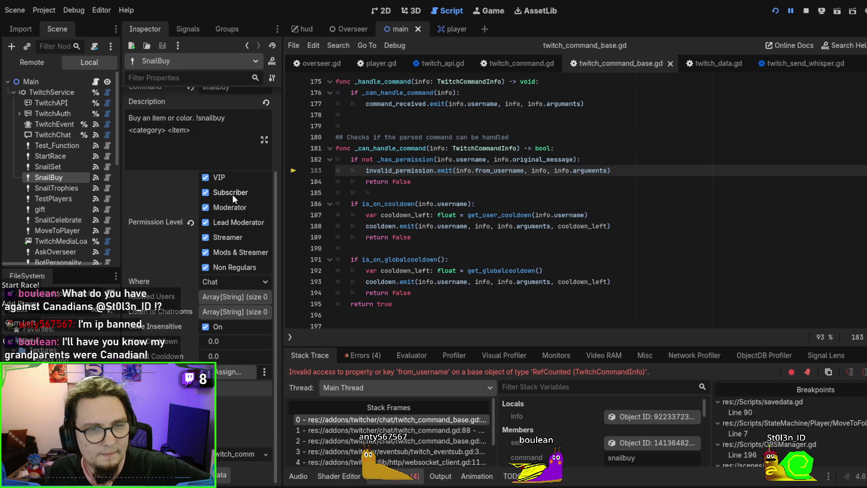
{"action": "scroll", "coordinate": [164, 278], "scroll_direction": "up", "scroll_amount": 3}
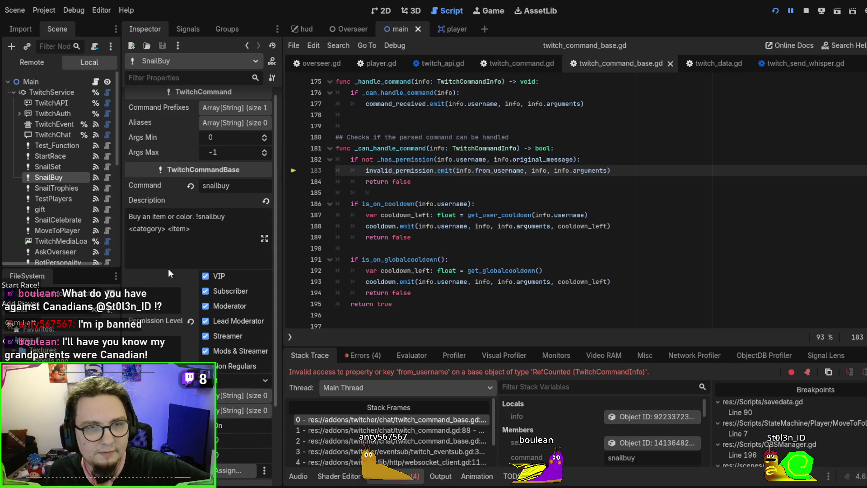
{"action": "scroll", "coordinate": [168, 268], "scroll_direction": "up", "scroll_amount": 1}
{"action": "left_click", "coordinate": [228, 114]}
{"action": "left_click", "coordinate": [229, 115]}
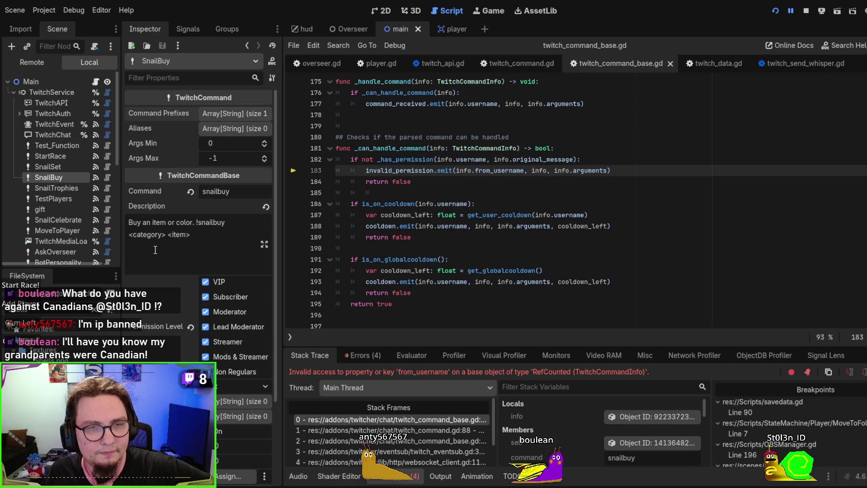
{"action": "left_click", "coordinate": [220, 130]}
{"action": "left_click", "coordinate": [221, 129]}
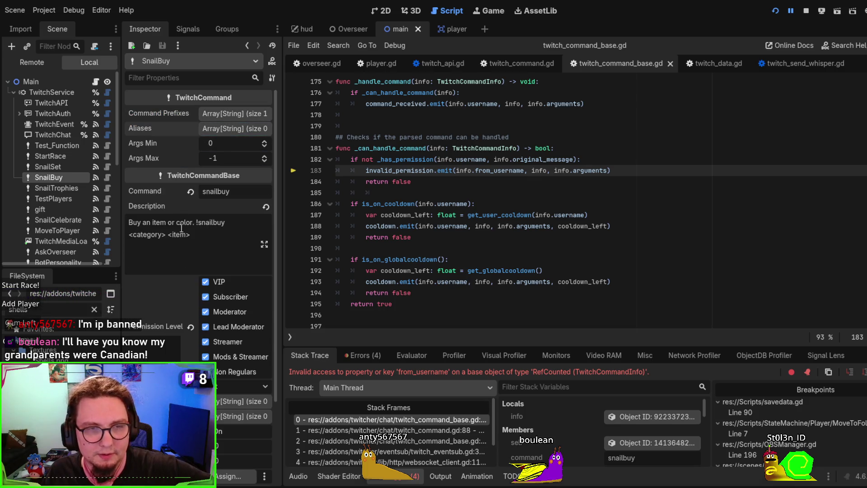
Jump from the failing command line to the _has_permission definition, then show the player scene
{"action": "left_click", "coordinate": [415, 419]}
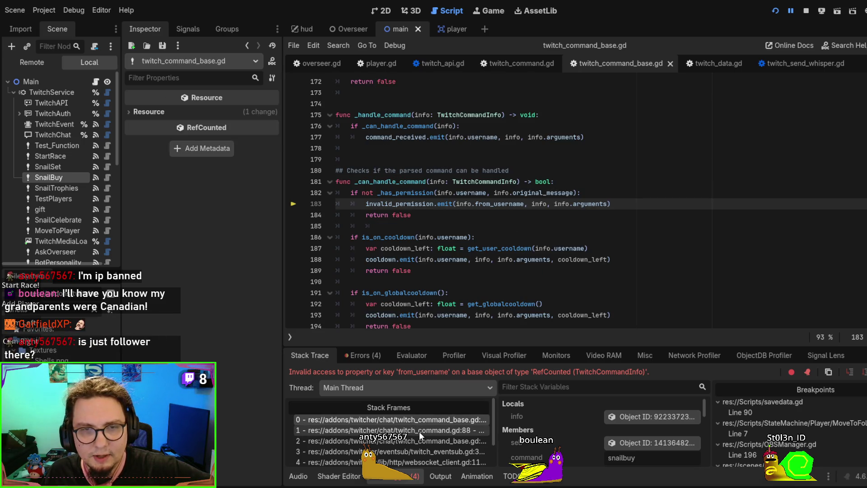
{"action": "left_click", "coordinate": [413, 193]}
{"action": "left_click", "coordinate": [413, 193], "text": "ctrl"}
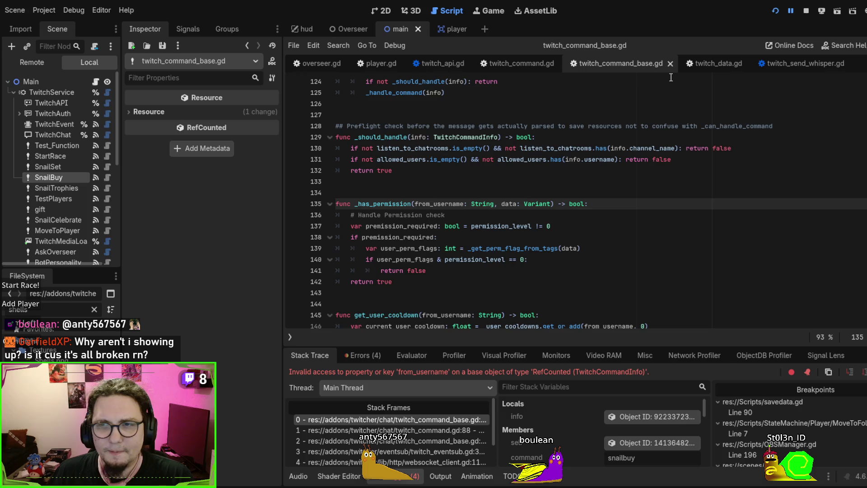
{"action": "left_click", "coordinate": [438, 30]}
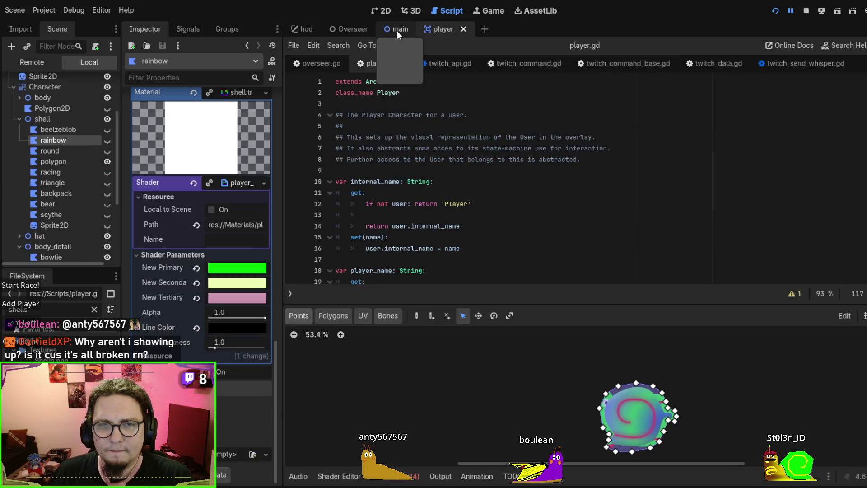
In the main scene, uncheck SnailBuy's VIP, Subscriber, Lead Moderator and Streamer permissions
{"action": "left_click", "coordinate": [397, 30]}
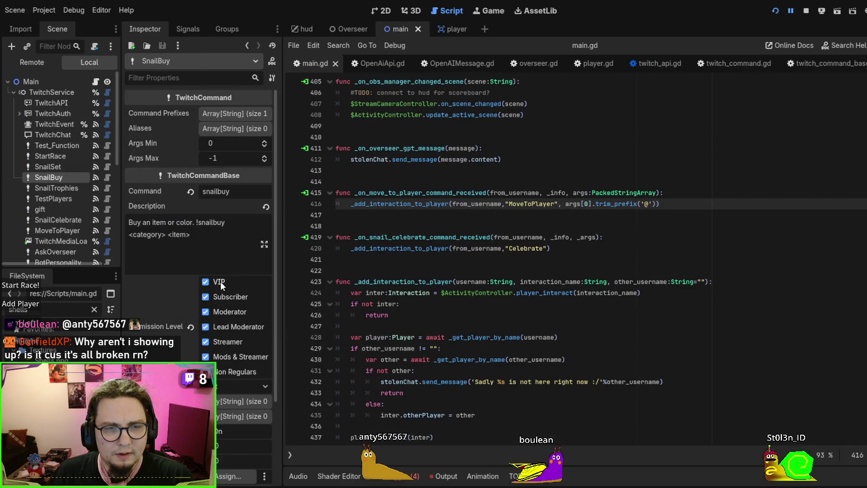
{"action": "left_click", "coordinate": [204, 283]}
{"action": "left_click", "coordinate": [206, 296]}
{"action": "left_click", "coordinate": [207, 326]}
{"action": "left_click", "coordinate": [206, 341]}
Save and run the current scene with F6
{"action": "left_click", "coordinate": [529, 308]}
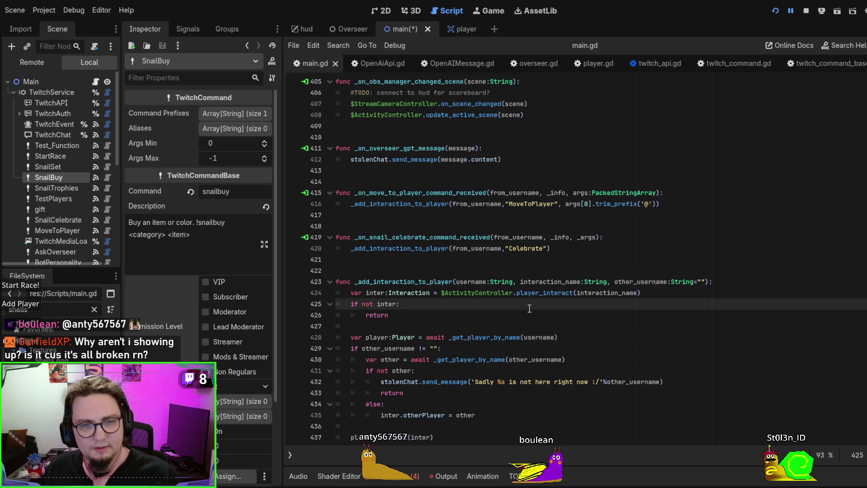
{"action": "left_click", "coordinate": [562, 292]}
{"action": "key", "text": "F6"}
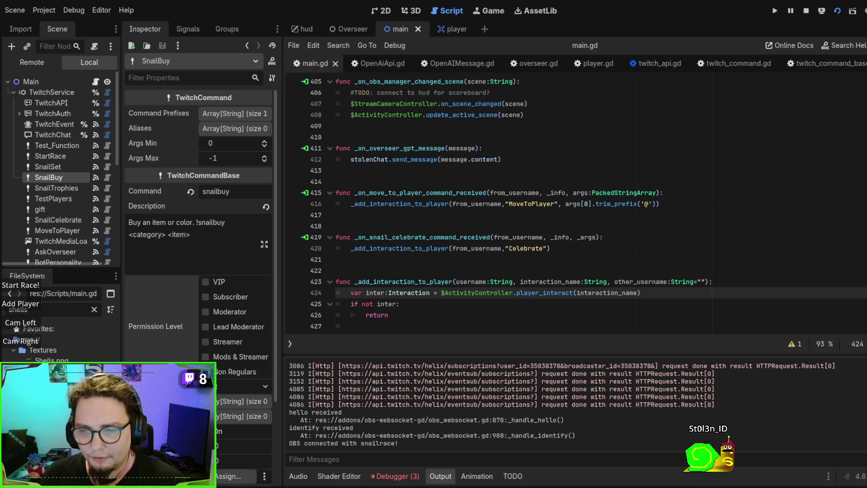
{"action": "scroll", "coordinate": [225, 270], "scroll_direction": "down", "scroll_amount": 4}
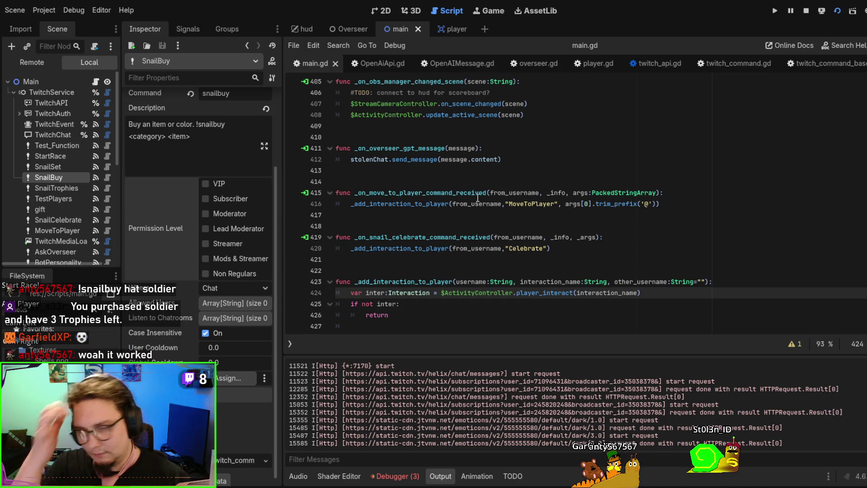
Remove the VIP and Moderator permissions from the SnailSet command
{"action": "left_click", "coordinate": [55, 170]}
{"action": "left_click", "coordinate": [221, 281]}
{"action": "left_click", "coordinate": [223, 313]}
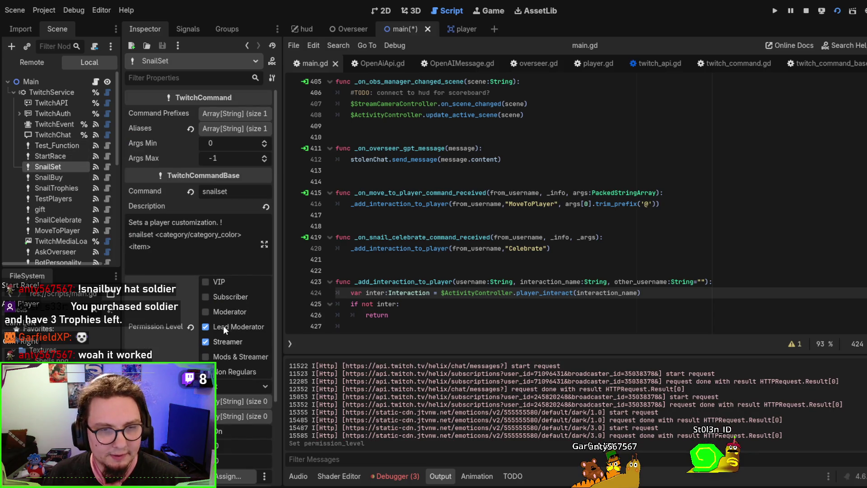
Browse the command nodes from StartRace through MoveToPlayer in the Scene dock
{"action": "left_click", "coordinate": [63, 159]}
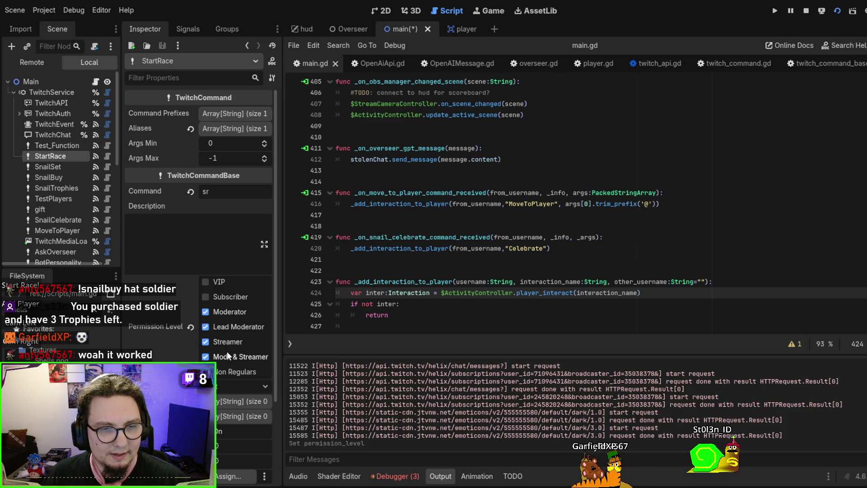
{"action": "left_click", "coordinate": [67, 145]}
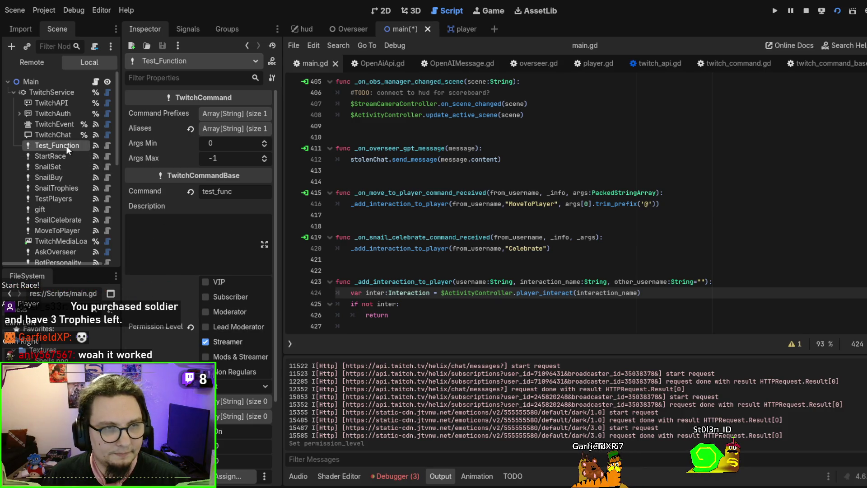
{"action": "left_click", "coordinate": [59, 168]}
{"action": "left_click", "coordinate": [61, 179]}
{"action": "left_click", "coordinate": [61, 189]}
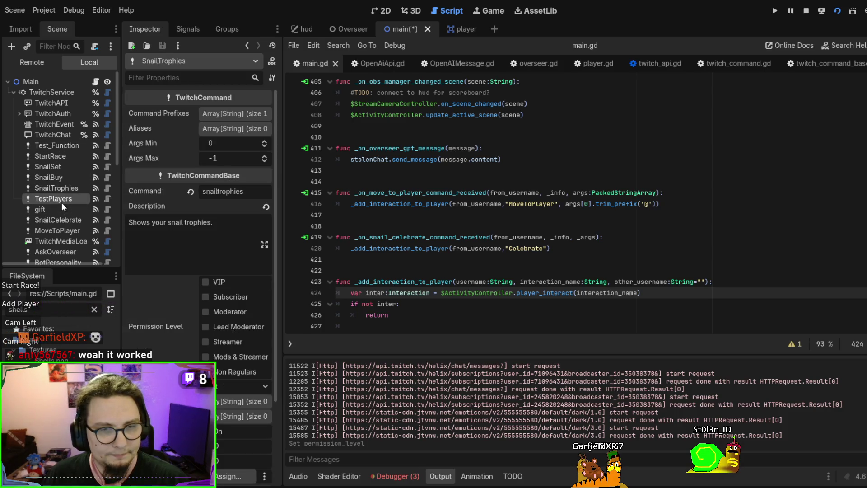
{"action": "left_click", "coordinate": [61, 203]}
{"action": "left_click", "coordinate": [55, 214]}
{"action": "left_click", "coordinate": [56, 220]}
{"action": "left_click", "coordinate": [60, 229]}
{"action": "left_click", "coordinate": [63, 240]}
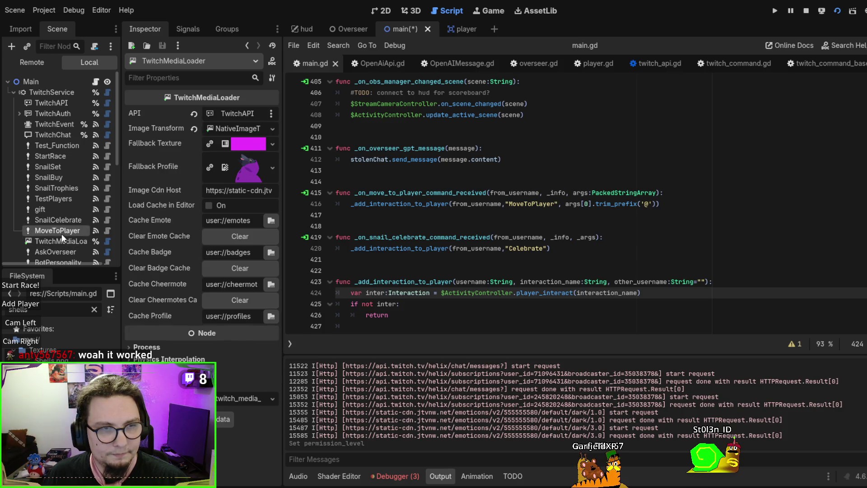
{"action": "left_click", "coordinate": [62, 233]}
{"action": "scroll", "coordinate": [61, 233], "scroll_direction": "down", "scroll_amount": 1}
Select AskOverseer and clear all of its permission levels
{"action": "left_click", "coordinate": [58, 228]}
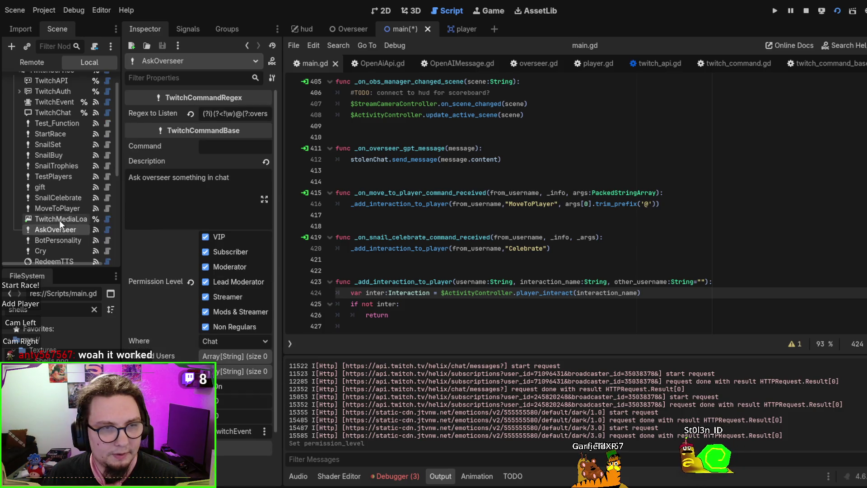
{"action": "left_click", "coordinate": [61, 242]}
{"action": "left_click", "coordinate": [58, 228]}
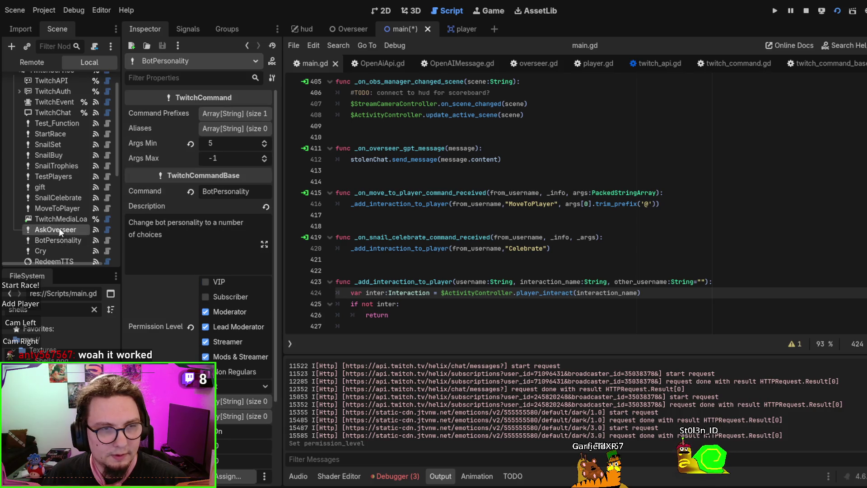
{"action": "scroll", "coordinate": [196, 272], "scroll_direction": "down", "scroll_amount": 2}
{"action": "left_click", "coordinate": [221, 266]}
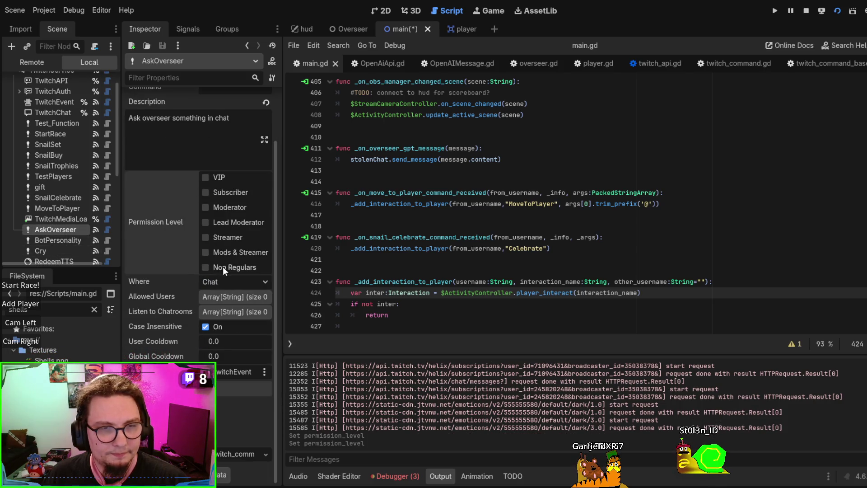
{"action": "left_click", "coordinate": [208, 266]}
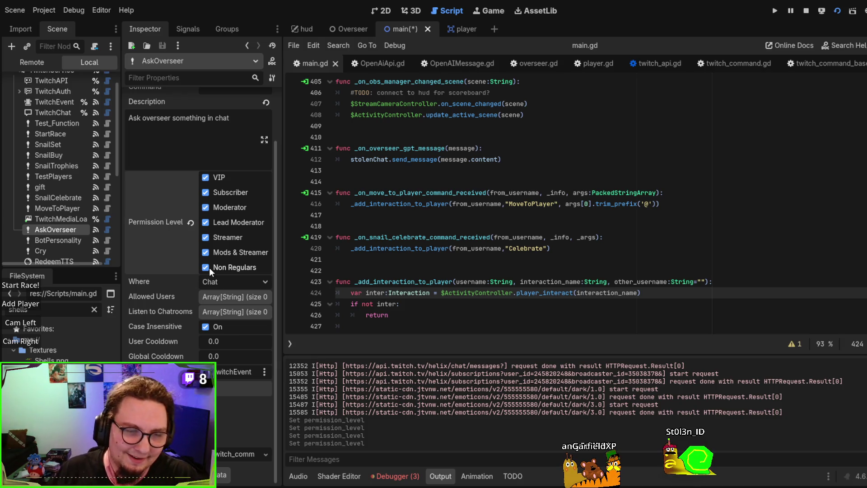
{"action": "left_click", "coordinate": [210, 267]}
Select the Cry command and clear all of its permission levels
{"action": "left_click", "coordinate": [74, 240]}
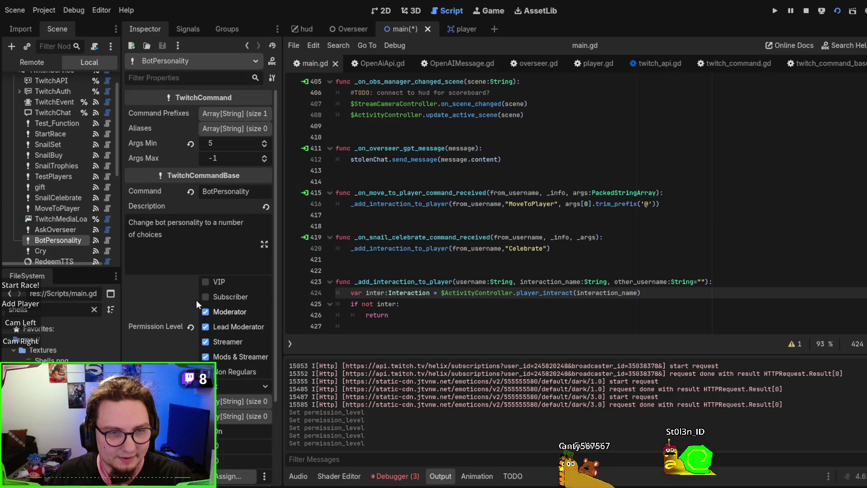
{"action": "scroll", "coordinate": [51, 230], "scroll_direction": "down", "scroll_amount": 2}
{"action": "left_click", "coordinate": [53, 227]}
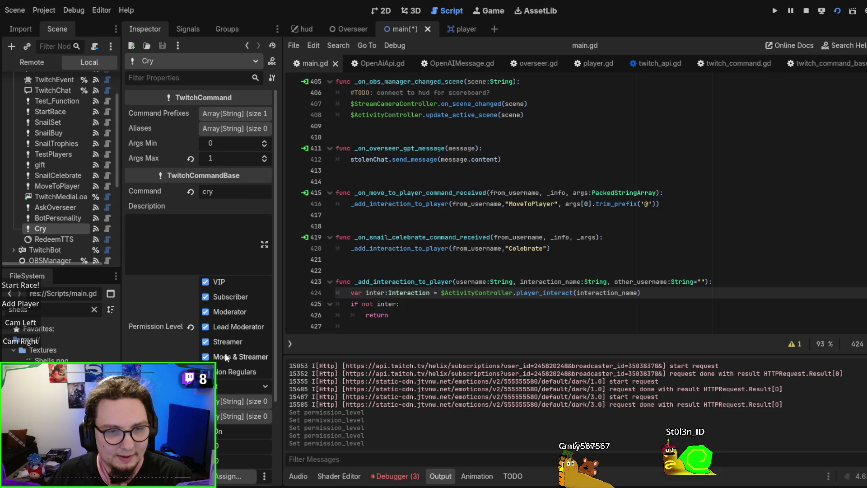
{"action": "left_click", "coordinate": [222, 373]}
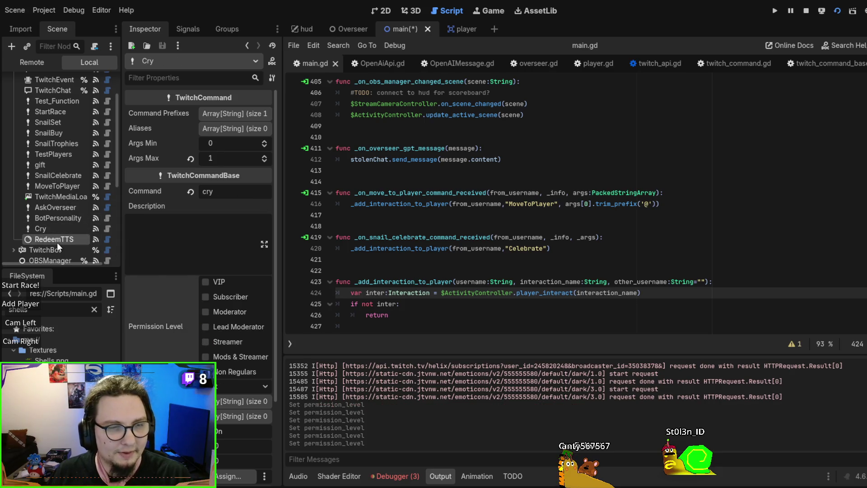
Save and rerun the main scene with F5
{"action": "left_click", "coordinate": [57, 241]}
{"action": "left_click", "coordinate": [58, 144]}
{"action": "scroll", "coordinate": [58, 143], "scroll_direction": "up", "scroll_amount": 3}
{"action": "left_click", "coordinate": [509, 170]}
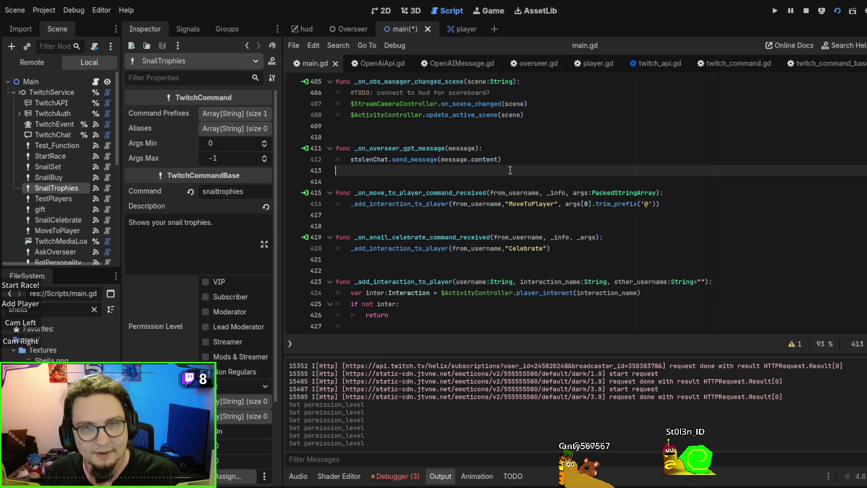
{"action": "scroll", "coordinate": [510, 170], "scroll_direction": "up", "scroll_amount": 7}
{"action": "key", "text": "F5"}
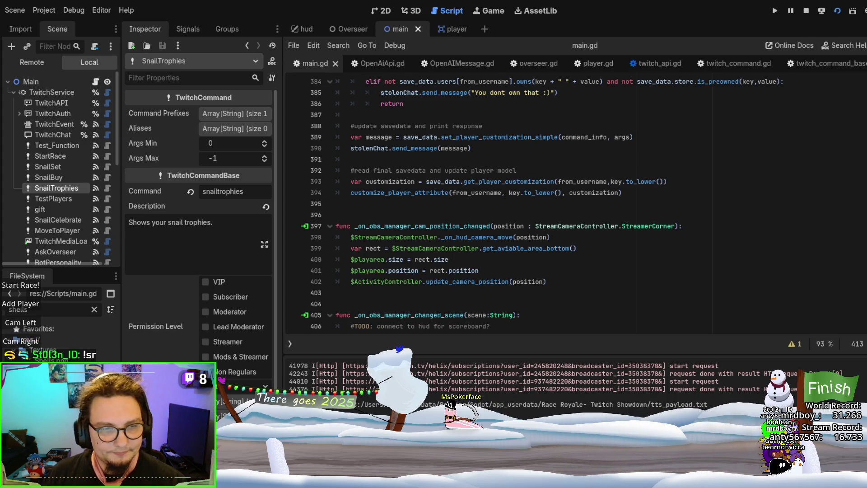
Stop the game with F8, scroll main.gd up, and open OpenAIMessage.gd
{"action": "key", "text": "F8"}
{"action": "scroll", "coordinate": [560, 222], "scroll_direction": "up", "scroll_amount": 6}
{"action": "scroll", "coordinate": [560, 222], "scroll_direction": "up", "scroll_amount": 12}
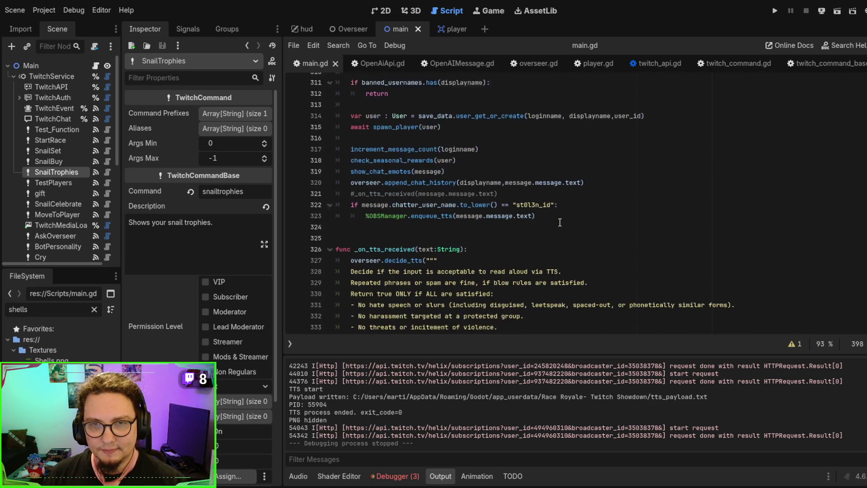
{"action": "scroll", "coordinate": [559, 222], "scroll_direction": "up", "scroll_amount": 3}
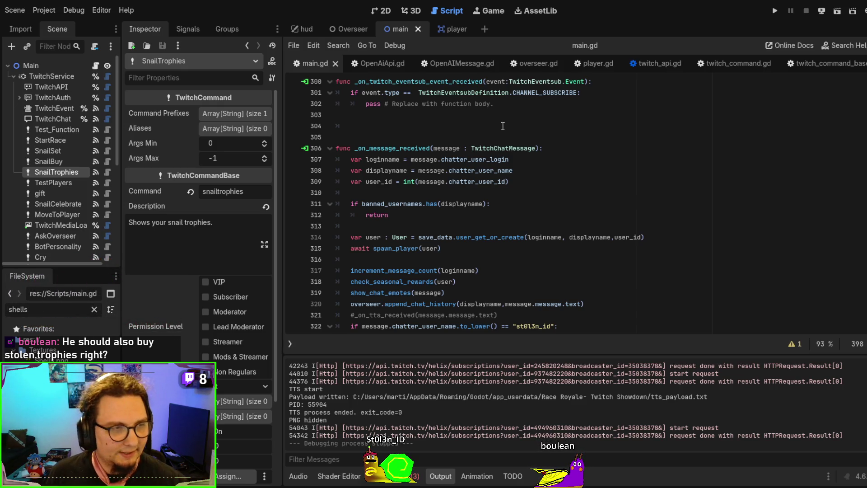
{"action": "left_click", "coordinate": [447, 64]}
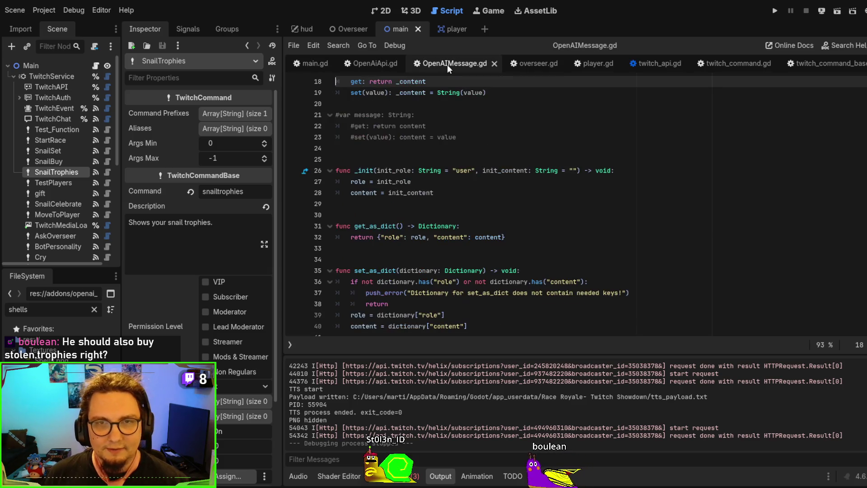
Close all open scripts and switch to the player scene
{"action": "left_click", "coordinate": [495, 63]}
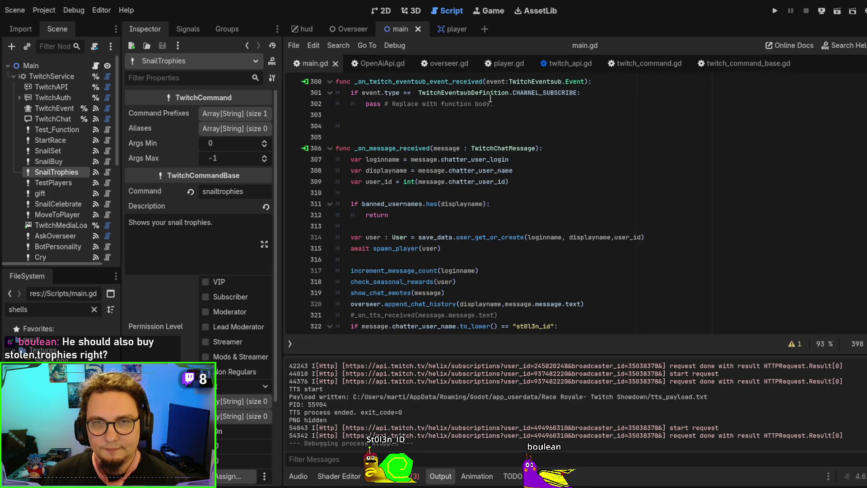
{"action": "key", "text": "ctrl+w"}
{"action": "key", "text": "ctrl+w"}
{"action": "key", "text": "ctrl+w"}
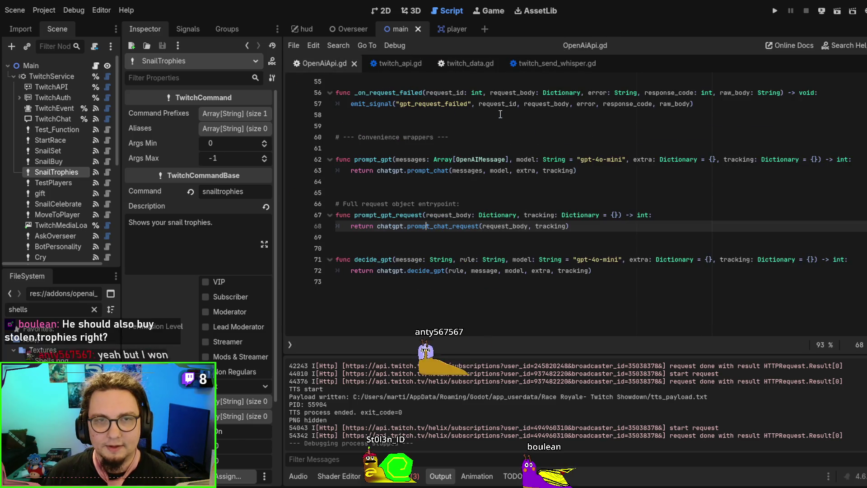
{"action": "left_click", "coordinate": [418, 29]}
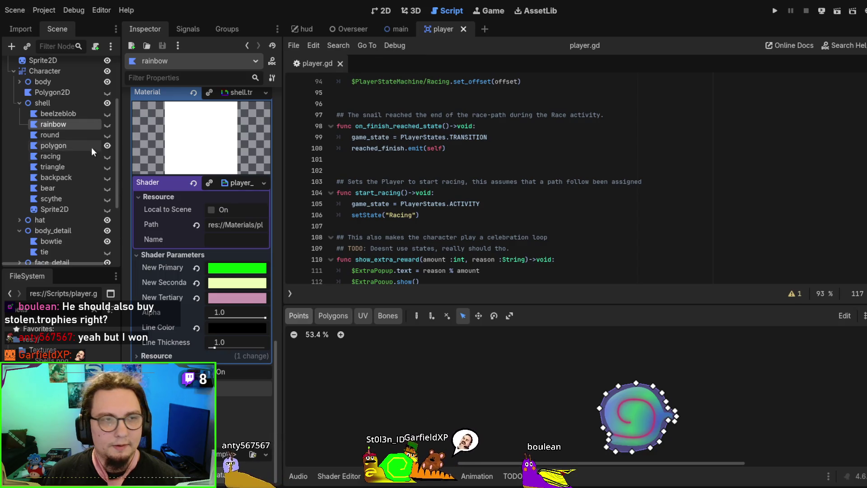
Select the beelzeblob polygon under the shell node, then switch to Affinity Designer
{"action": "left_click", "coordinate": [55, 103]}
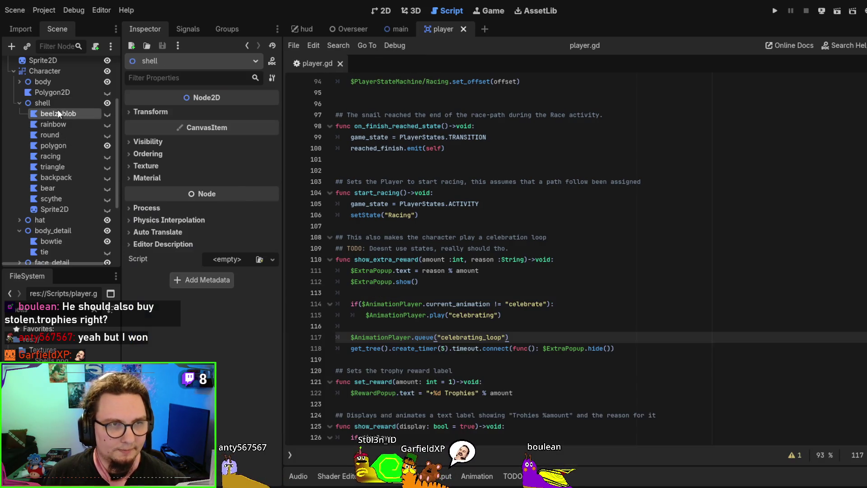
{"action": "left_click", "coordinate": [57, 112]}
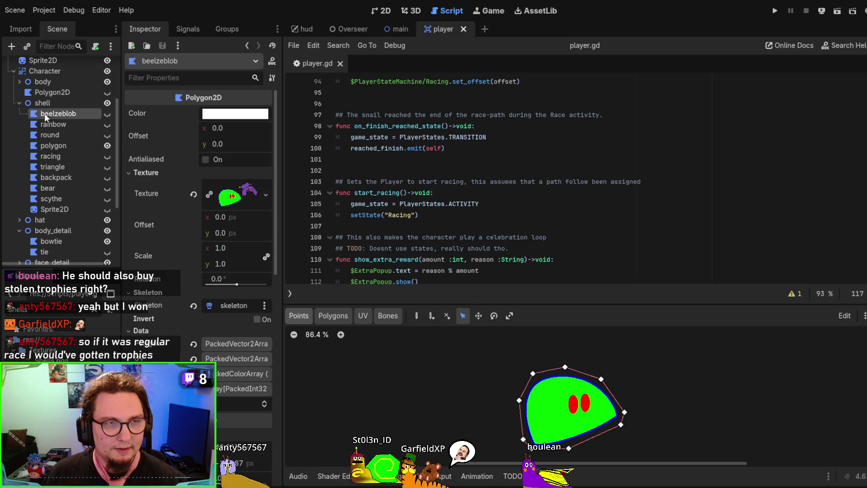
{"action": "key", "text": "alt+Tab"}
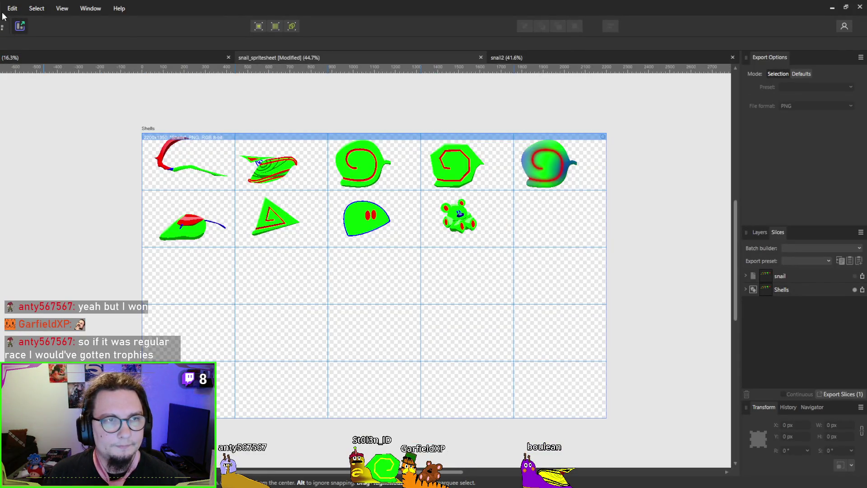
In the snail2 document, drop the b_ball_closed.png pixel-art face onto the sprite sheet
{"action": "left_click", "coordinate": [515, 57]}
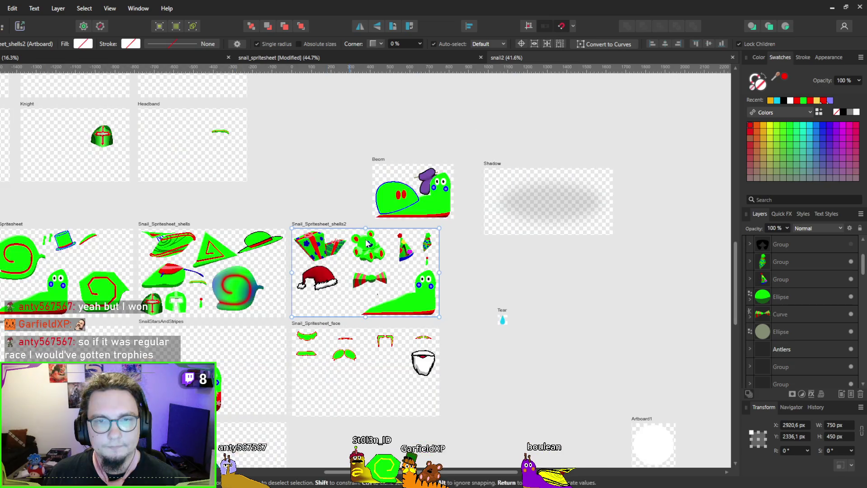
{"action": "scroll", "coordinate": [370, 242], "scroll_direction": "left", "scroll_amount": 15}
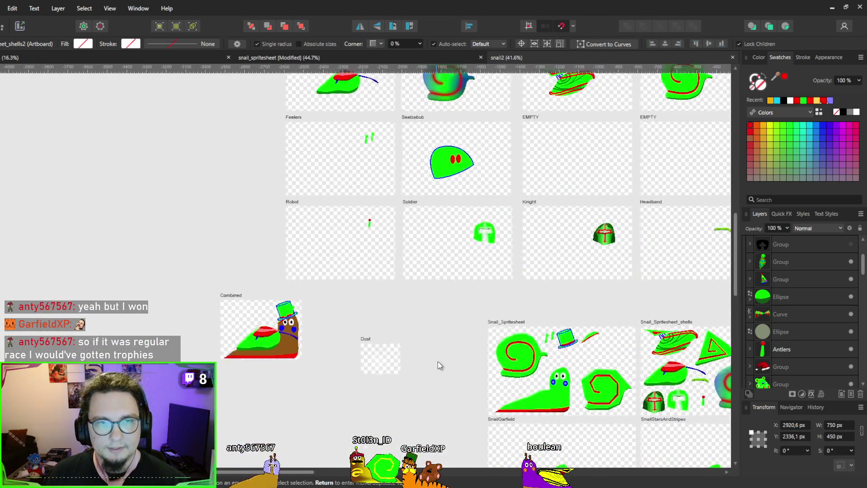
{"action": "scroll", "coordinate": [536, 141], "scroll_direction": "down", "scroll_amount": 3}
{"action": "scroll", "coordinate": [573, 145], "scroll_direction": "down", "scroll_amount": 5}
{"action": "scroll", "coordinate": [303, 197], "scroll_direction": "up", "scroll_amount": 5}
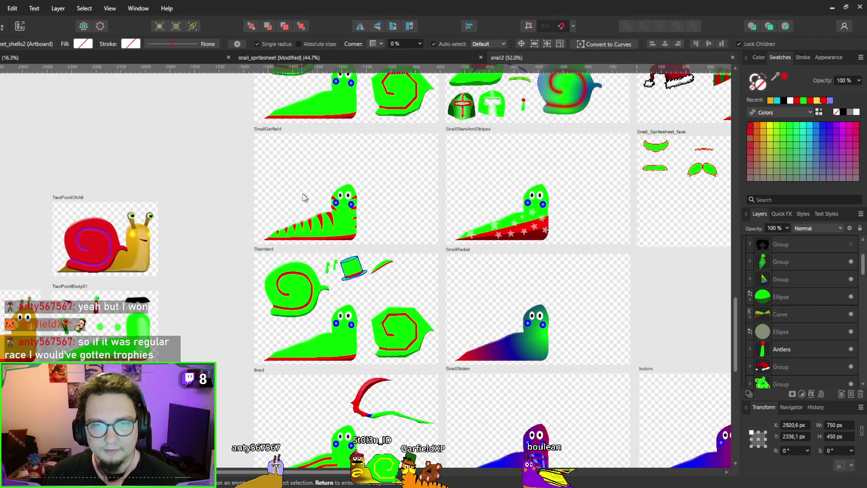
{"action": "scroll", "coordinate": [361, 226], "scroll_direction": "down", "scroll_amount": 2}
{"action": "scroll", "coordinate": [362, 225], "scroll_direction": "right", "scroll_amount": 3}
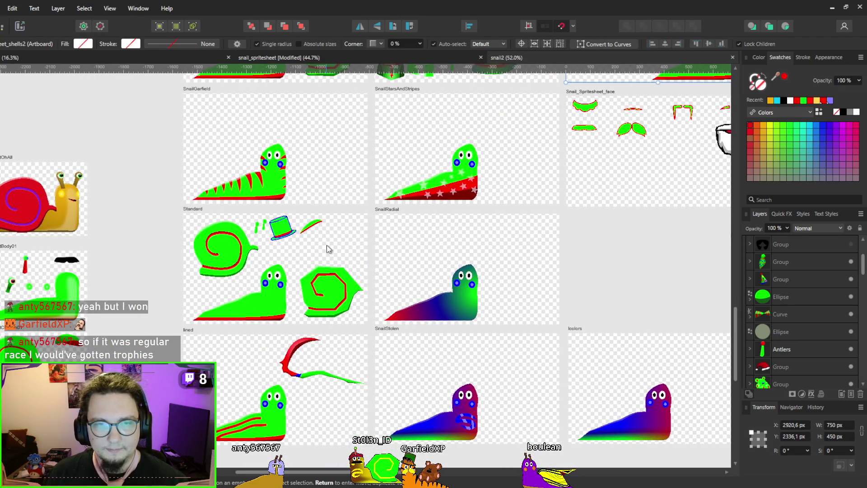
{"action": "scroll", "coordinate": [370, 239], "scroll_direction": "up", "scroll_amount": 5}
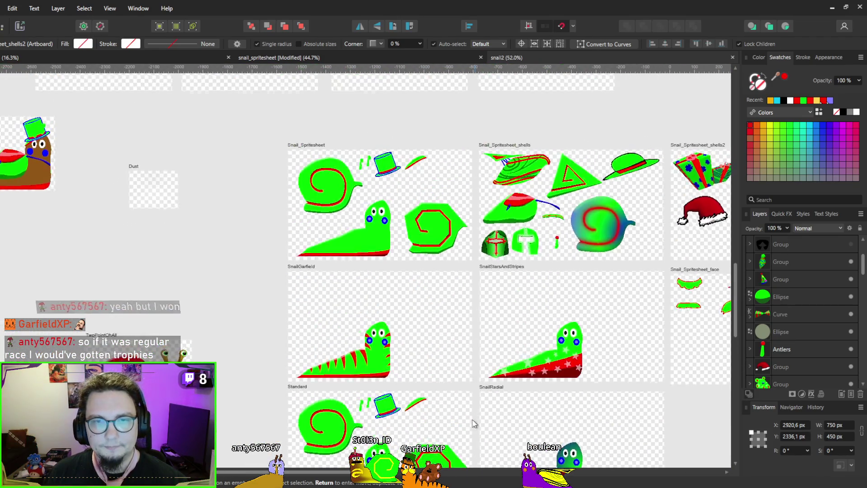
{"action": "scroll", "coordinate": [461, 352], "scroll_direction": "left", "scroll_amount": 4}
{"action": "scroll", "coordinate": [459, 346], "scroll_direction": "up", "scroll_amount": 3}
{"action": "scroll", "coordinate": [447, 307], "scroll_direction": "down", "scroll_amount": 3}
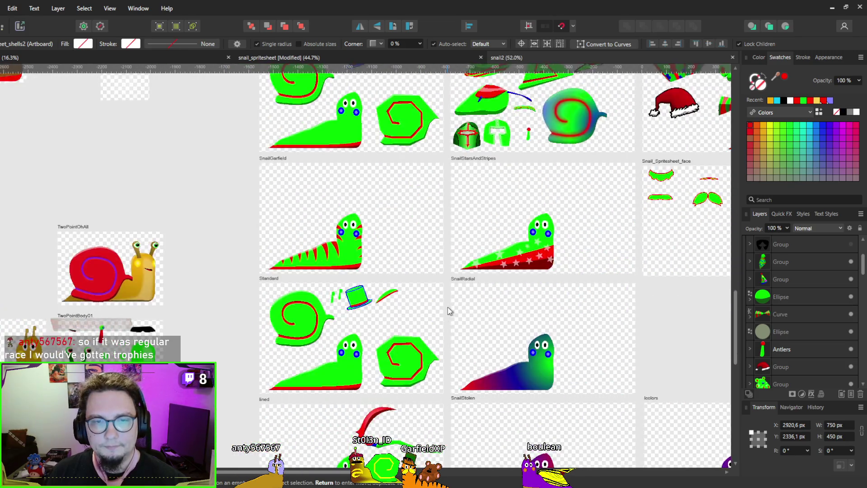
{"action": "scroll", "coordinate": [479, 270], "scroll_direction": "up", "scroll_amount": 1}
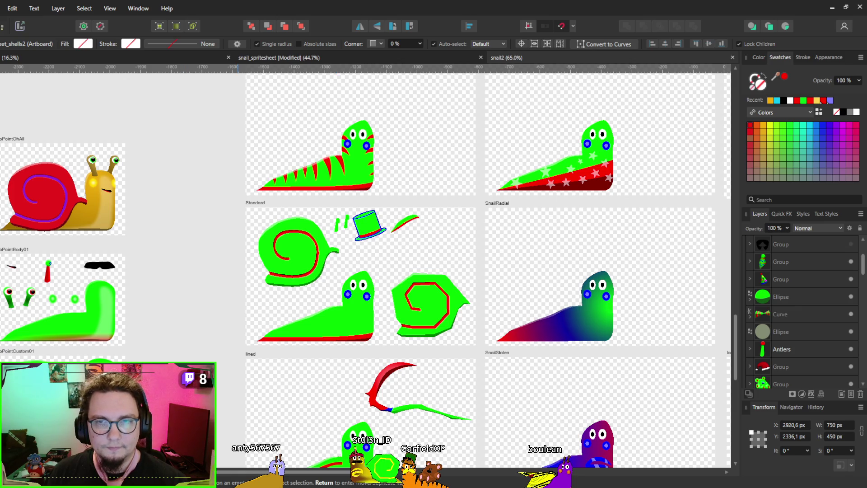
{"action": "mouse_move", "coordinate": [182, 188]}
{"action": "left_mouse_down"}
{"action": "mouse_move", "coordinate": [395, 221]}
{"action": "mouse_move", "coordinate": [375, 267]}
{"action": "left_mouse_up"}
{"action": "scroll", "coordinate": [433, 308], "scroll_direction": "up", "scroll_amount": 5}
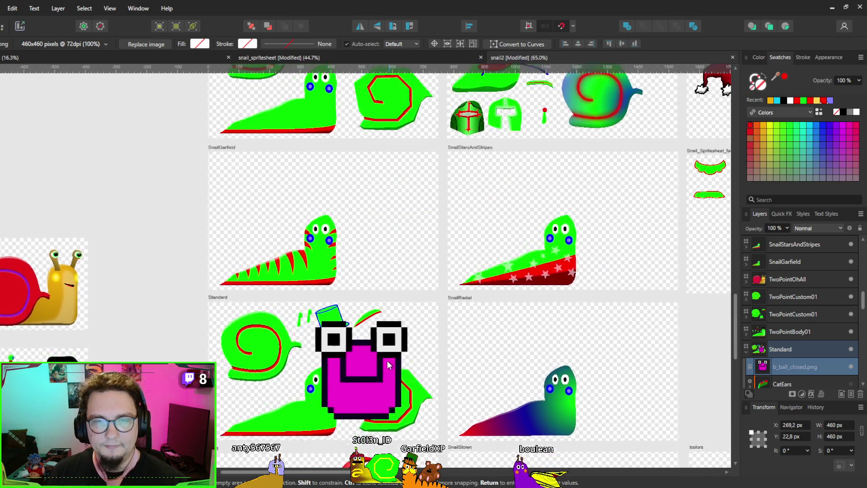
{"action": "mouse_move", "coordinate": [368, 384]}
{"action": "left_mouse_down"}
{"action": "mouse_move", "coordinate": [396, 251]}
{"action": "mouse_move", "coordinate": [385, 239]}
{"action": "left_mouse_up"}
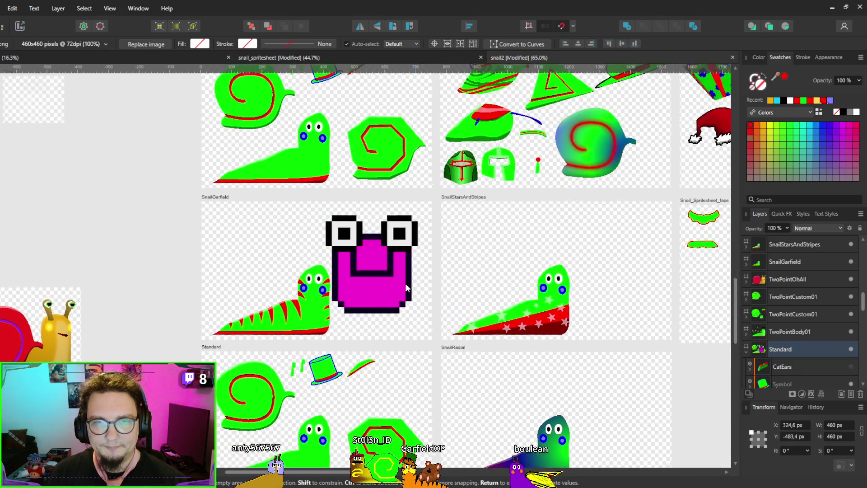
Shrink the face image to about 250 px and move it onto the Snail_Spritesheet artboard
{"action": "scroll", "coordinate": [405, 283], "scroll_direction": "down", "scroll_amount": 3}
{"action": "scroll", "coordinate": [387, 324], "scroll_direction": "up", "scroll_amount": 3}
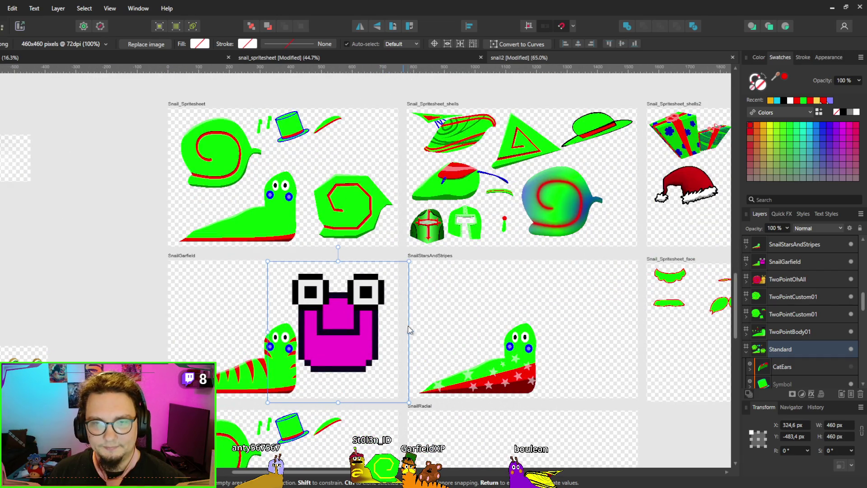
{"action": "scroll", "coordinate": [408, 326], "scroll_direction": "down", "scroll_amount": 2}
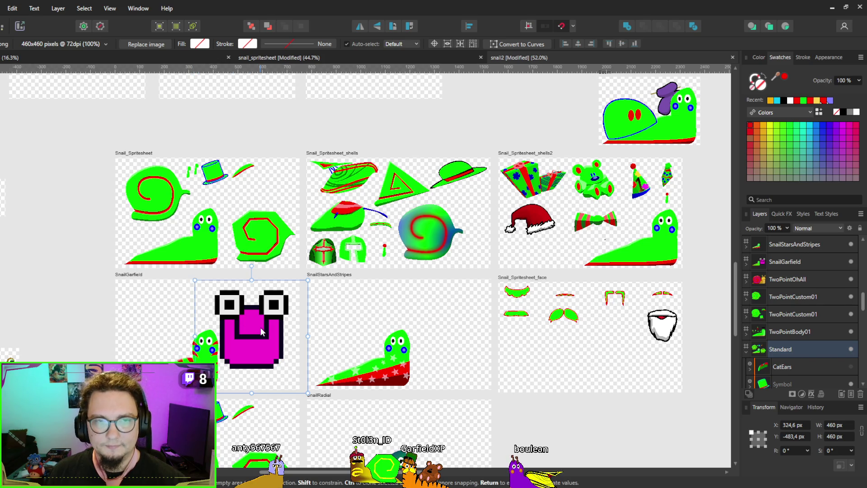
{"action": "mouse_move", "coordinate": [240, 318]}
{"action": "left_mouse_down"}
{"action": "mouse_move", "coordinate": [248, 217]}
{"action": "mouse_move", "coordinate": [253, 222]}
{"action": "left_mouse_up"}
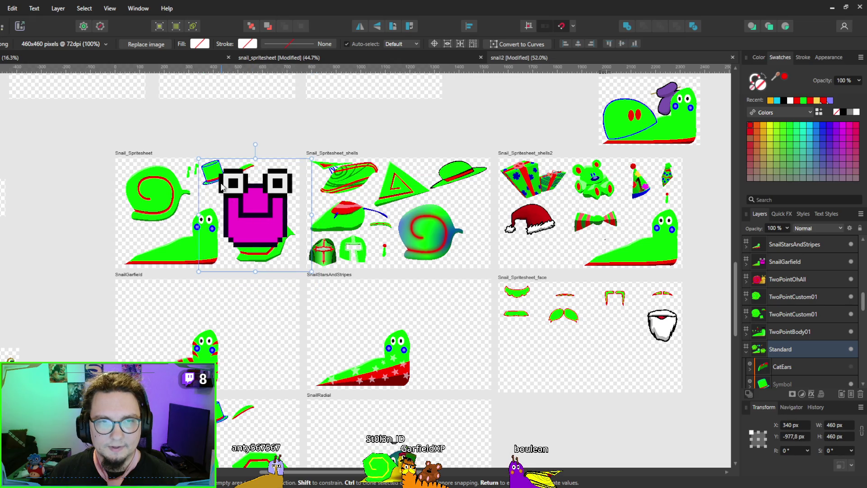
{"action": "mouse_move", "coordinate": [199, 162]}
{"action": "left_mouse_down"}
{"action": "mouse_move", "coordinate": [237, 173]}
{"action": "mouse_move", "coordinate": [258, 210]}
{"action": "mouse_move", "coordinate": [275, 198]}
{"action": "mouse_move", "coordinate": [243, 199]}
{"action": "mouse_move", "coordinate": [251, 204]}
{"action": "left_mouse_up"}
{"action": "scroll", "coordinate": [264, 243], "scroll_direction": "up", "scroll_amount": 3}
{"action": "scroll", "coordinate": [264, 243], "scroll_direction": "up", "scroll_amount": 3}
{"action": "mouse_move", "coordinate": [302, 233]}
{"action": "left_mouse_down"}
{"action": "mouse_move", "coordinate": [232, 226]}
{"action": "mouse_move", "coordinate": [247, 227]}
{"action": "left_mouse_up"}
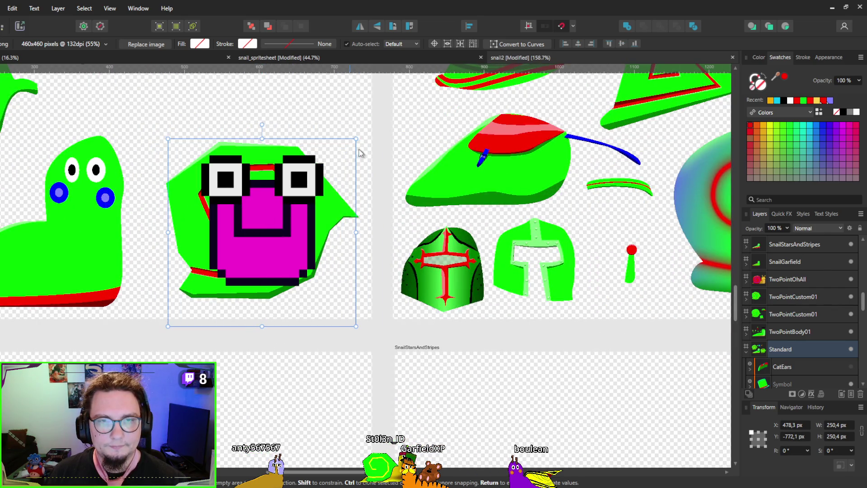
Move the face into Snail_Spritesheet_face below the moustaches and deselect it
{"action": "scroll", "coordinate": [283, 203], "scroll_direction": "down", "scroll_amount": 2}
{"action": "mouse_move", "coordinate": [302, 327]}
{"action": "left_mouse_down"}
{"action": "mouse_move", "coordinate": [341, 202]}
{"action": "mouse_move", "coordinate": [312, 295]}
{"action": "mouse_move", "coordinate": [293, 181]}
{"action": "mouse_move", "coordinate": [289, 338]}
{"action": "mouse_move", "coordinate": [289, 296]}
{"action": "left_mouse_up"}
{"action": "scroll", "coordinate": [312, 296], "scroll_direction": "down", "scroll_amount": 3}
{"action": "scroll", "coordinate": [121, 292], "scroll_direction": "right", "scroll_amount": 5}
{"action": "mouse_move", "coordinate": [88, 313]}
{"action": "left_mouse_down"}
{"action": "mouse_move", "coordinate": [404, 359]}
{"action": "mouse_move", "coordinate": [386, 349]}
{"action": "mouse_move", "coordinate": [365, 298]}
{"action": "mouse_move", "coordinate": [353, 309]}
{"action": "left_mouse_up"}
{"action": "scroll", "coordinate": [388, 352], "scroll_direction": "up", "scroll_amount": 5}
{"action": "scroll", "coordinate": [380, 335], "scroll_direction": "down", "scroll_amount": 2}
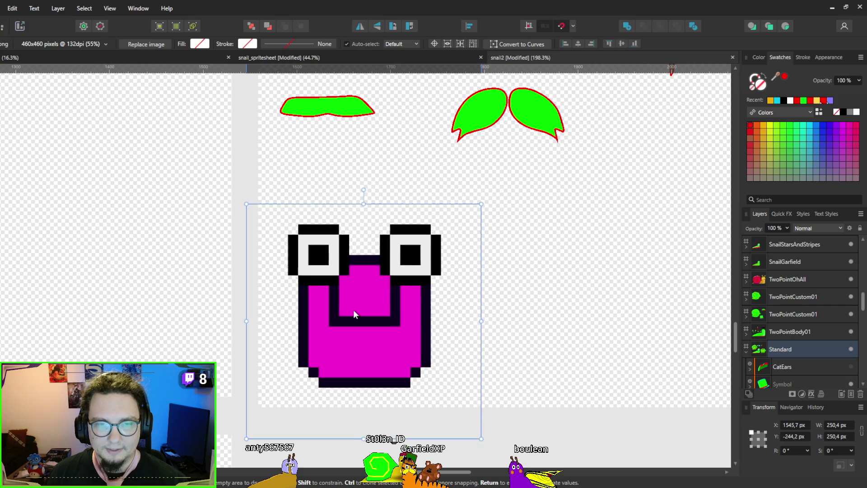
{"action": "key", "text": "ctrl+d"}
{"action": "scroll", "coordinate": [326, 311], "scroll_direction": "down", "scroll_amount": 1}
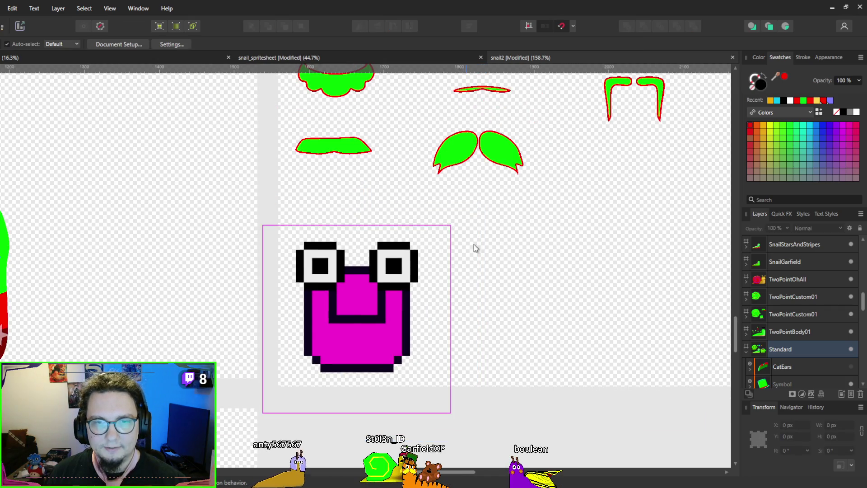
{"action": "scroll", "coordinate": [277, 377], "scroll_direction": "down", "scroll_amount": 2}
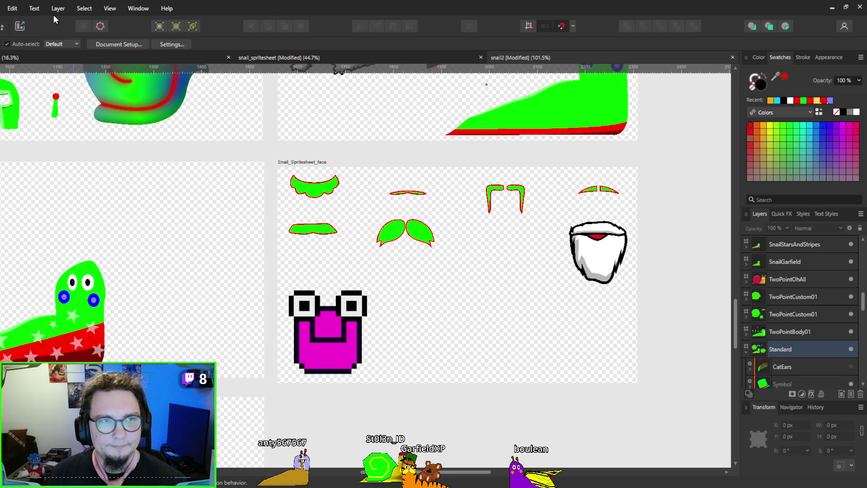
{"action": "left_click", "coordinate": [24, 27]}
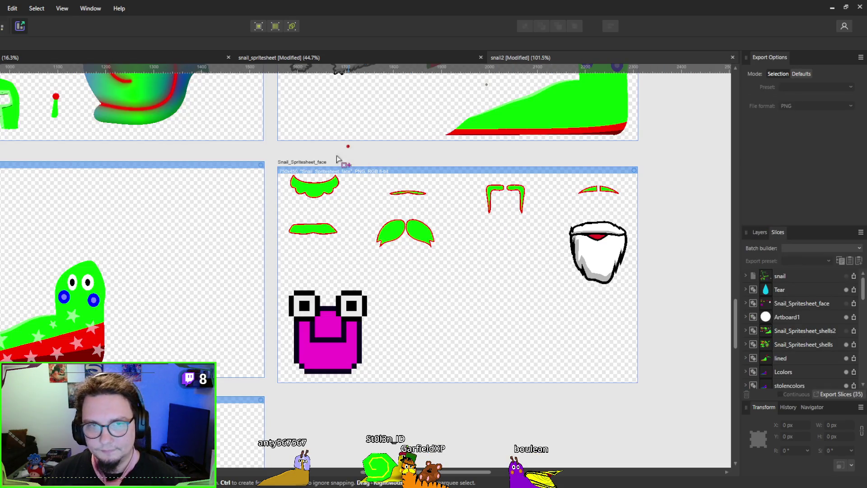
Scroll through the Export Persona's Slices list, then minimize Affinity Designer
{"action": "scroll", "coordinate": [798, 358], "scroll_direction": "down", "scroll_amount": 3}
{"action": "scroll", "coordinate": [808, 337], "scroll_direction": "up", "scroll_amount": 3}
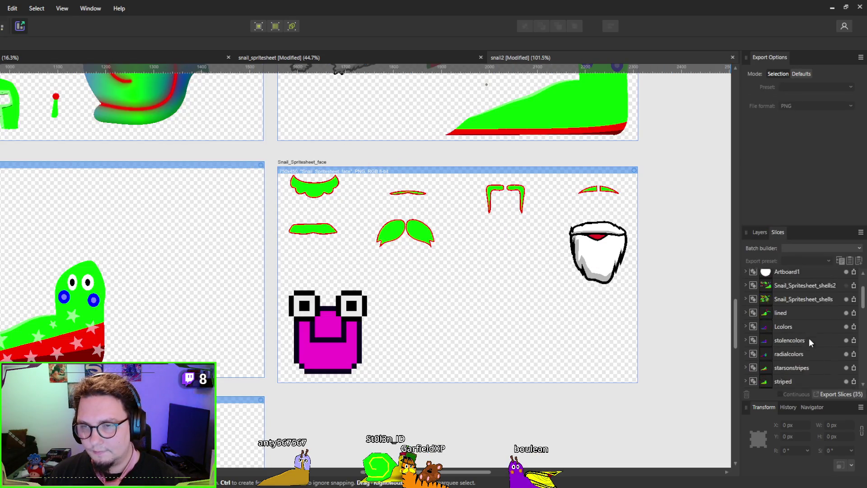
{"action": "scroll", "coordinate": [809, 285], "scroll_direction": "down", "scroll_amount": 5}
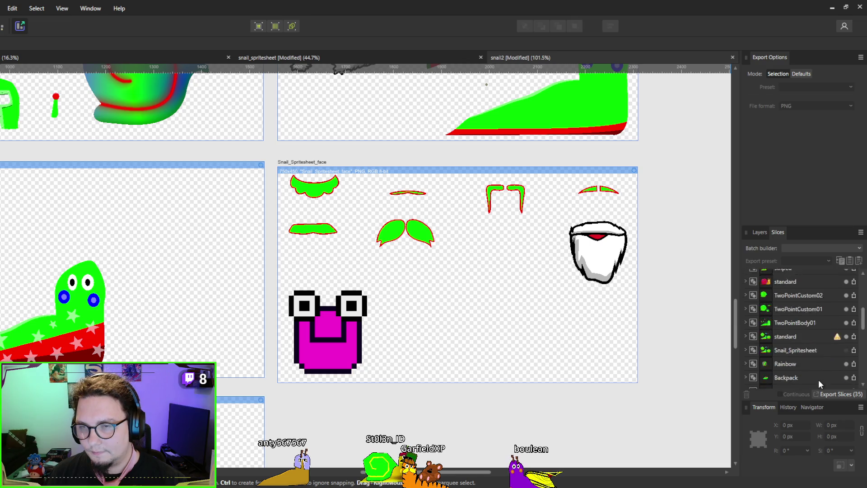
{"action": "scroll", "coordinate": [823, 338], "scroll_direction": "down", "scroll_amount": 10}
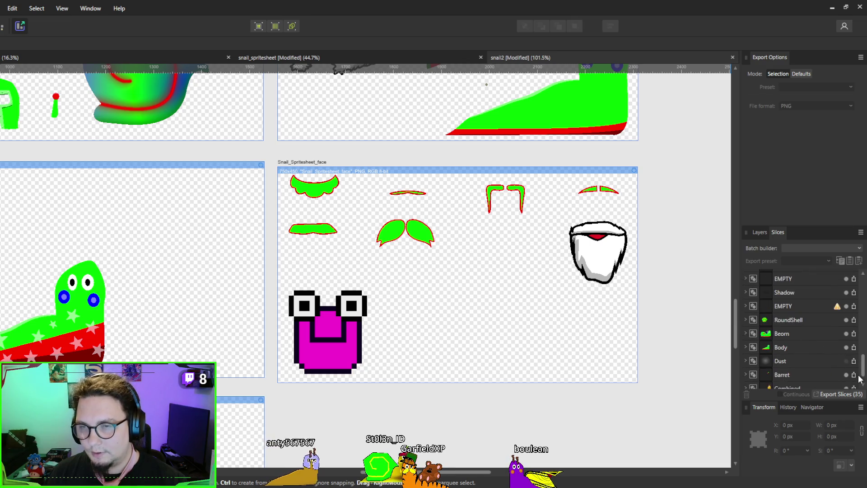
{"action": "left_click_drag", "start_coordinate": [863, 364], "coordinate": [862, 287]}
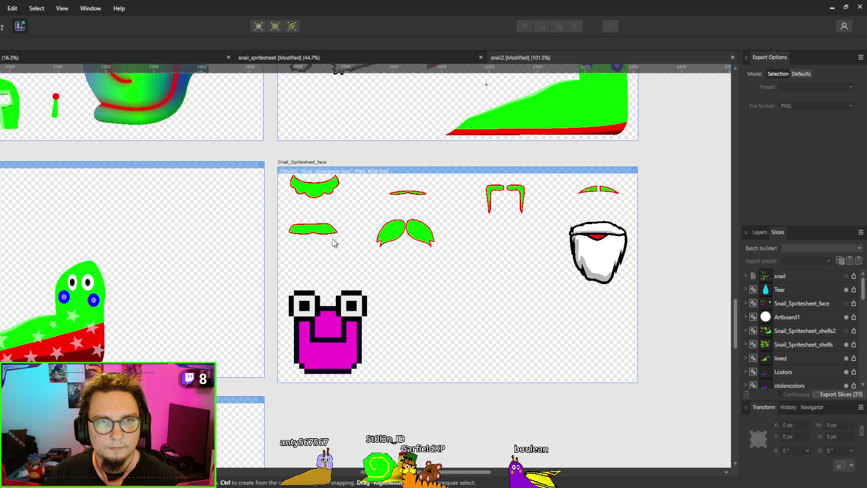
{"action": "left_click", "coordinate": [830, 7]}
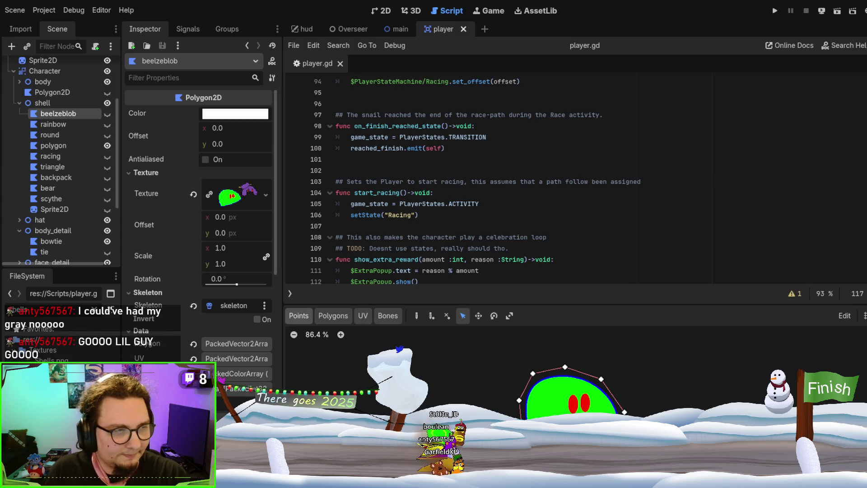
In the player scene's 2D view, duplicate the round shell polygon as round2
{"action": "scroll", "coordinate": [497, 181], "scroll_direction": "down", "scroll_amount": 1}
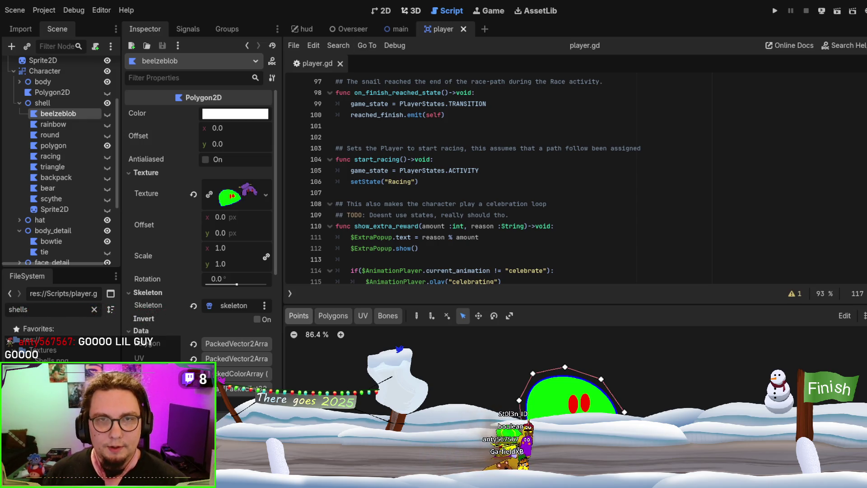
{"action": "left_click", "coordinate": [381, 10]}
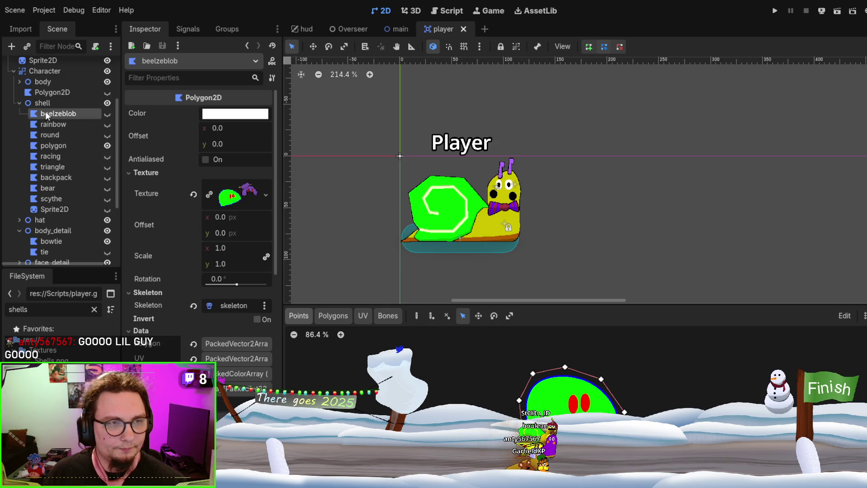
{"action": "scroll", "coordinate": [63, 203], "scroll_direction": "down", "scroll_amount": 1}
{"action": "scroll", "coordinate": [63, 203], "scroll_direction": "up", "scroll_amount": 1}
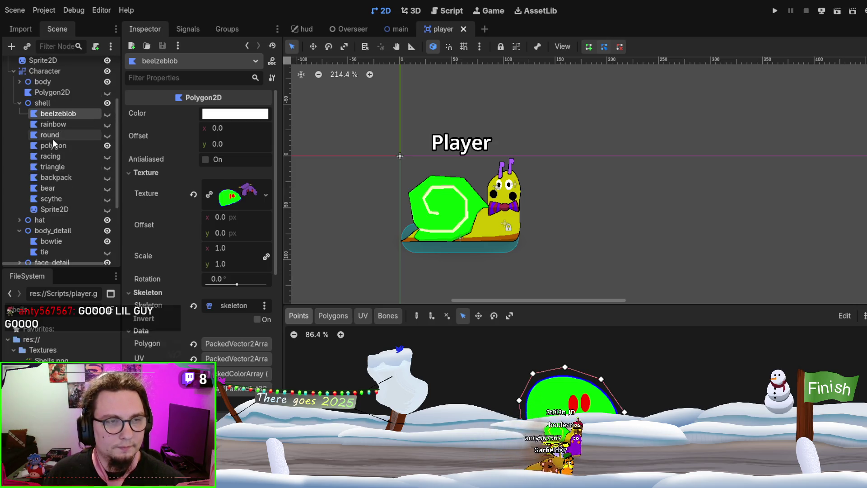
{"action": "left_click", "coordinate": [52, 138]}
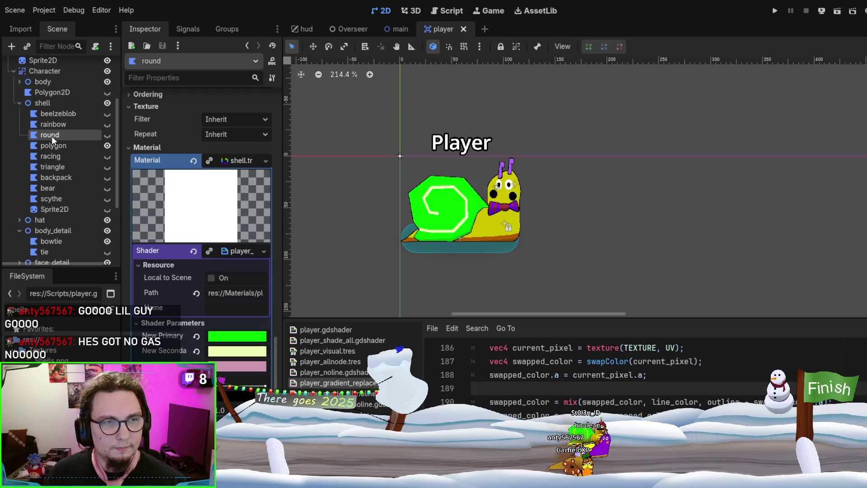
{"action": "key", "text": "ctrl+d"}
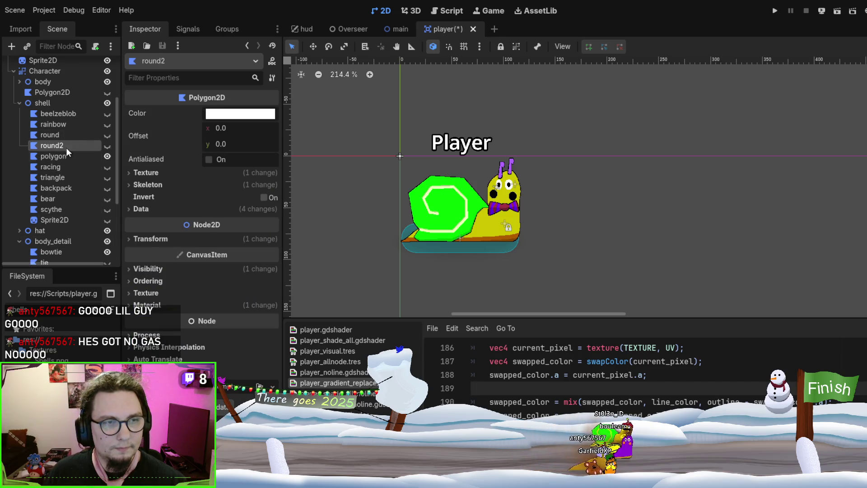
Reassign the updated sprite sheet as round2's texture and expand its preview
{"action": "left_click", "coordinate": [191, 171]}
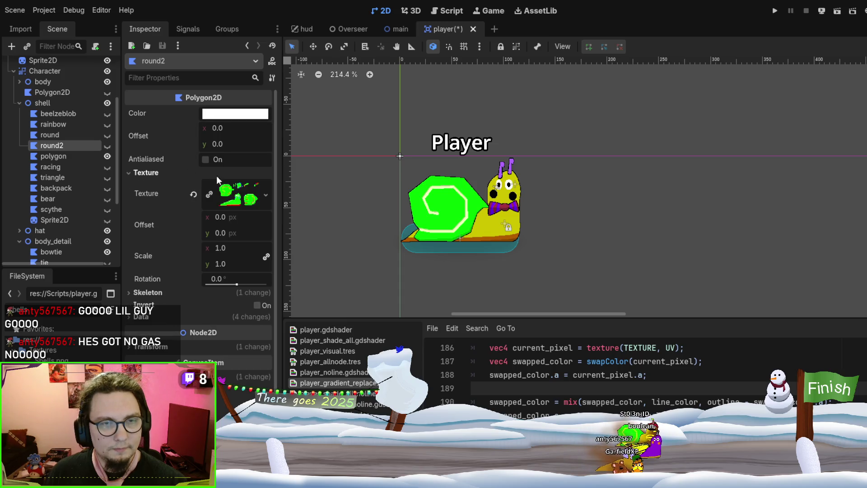
{"action": "left_click", "coordinate": [195, 194]}
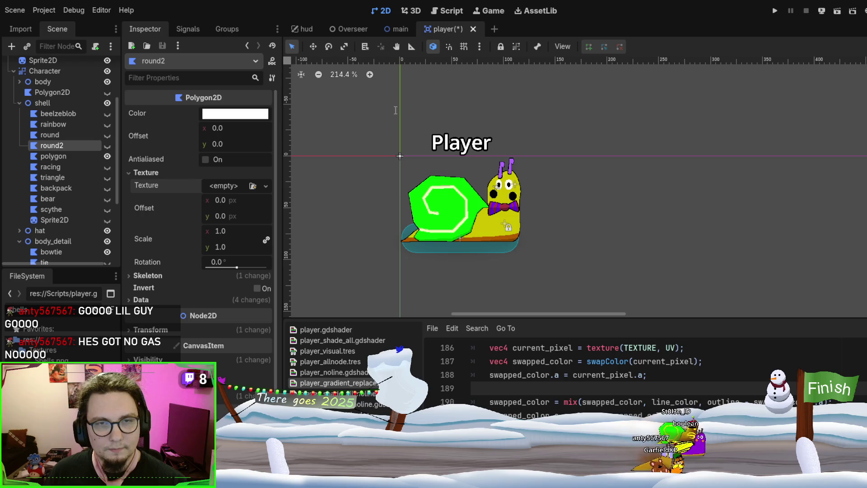
{"action": "key", "text": "ctrl+z"}
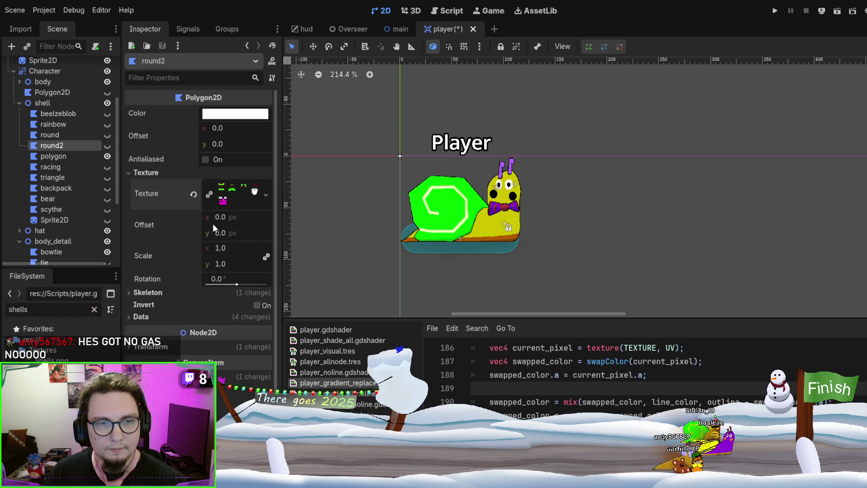
{"action": "scroll", "coordinate": [199, 294], "scroll_direction": "down", "scroll_amount": 2}
{"action": "left_click", "coordinate": [180, 360]}
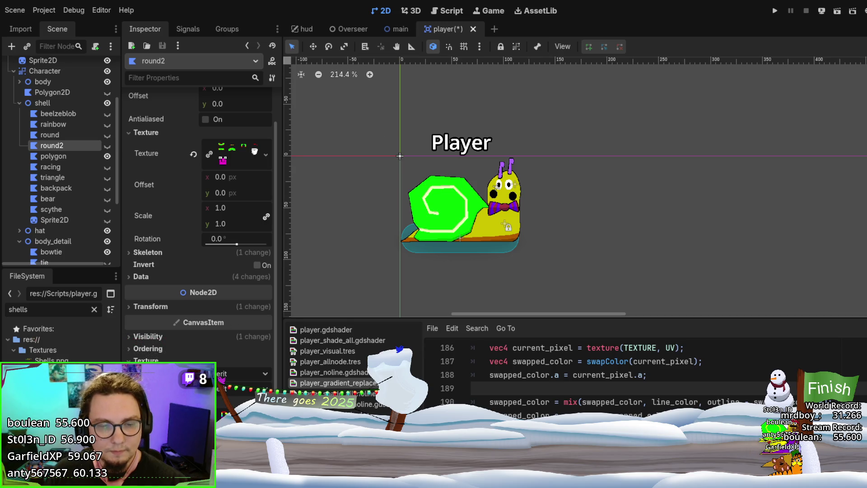
{"action": "scroll", "coordinate": [219, 244], "scroll_direction": "down", "scroll_amount": 5}
{"action": "scroll", "coordinate": [220, 244], "scroll_direction": "up", "scroll_amount": 5}
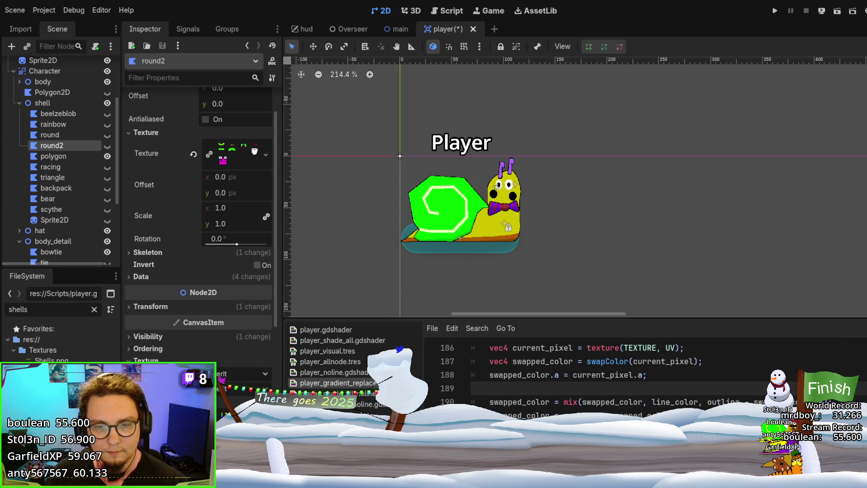
{"action": "left_click", "coordinate": [222, 157]}
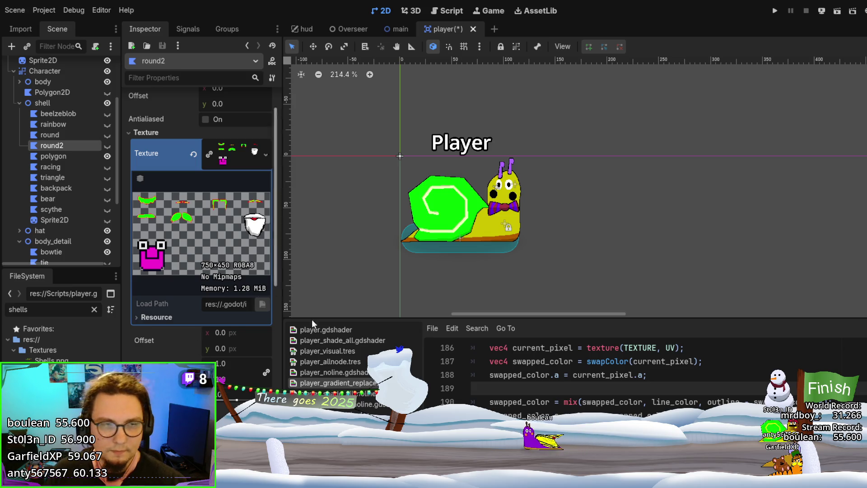
{"action": "left_click", "coordinate": [452, 481]}
Outline the magenta face with an eight-point boundary, closing it at the first point
{"action": "mouse_move", "coordinate": [530, 302]}
{"action": "left_mouse_down"}
{"action": "mouse_move", "coordinate": [514, 275]}
{"action": "mouse_move", "coordinate": [500, 192]}
{"action": "left_mouse_up"}
{"action": "left_click", "coordinate": [416, 202]}
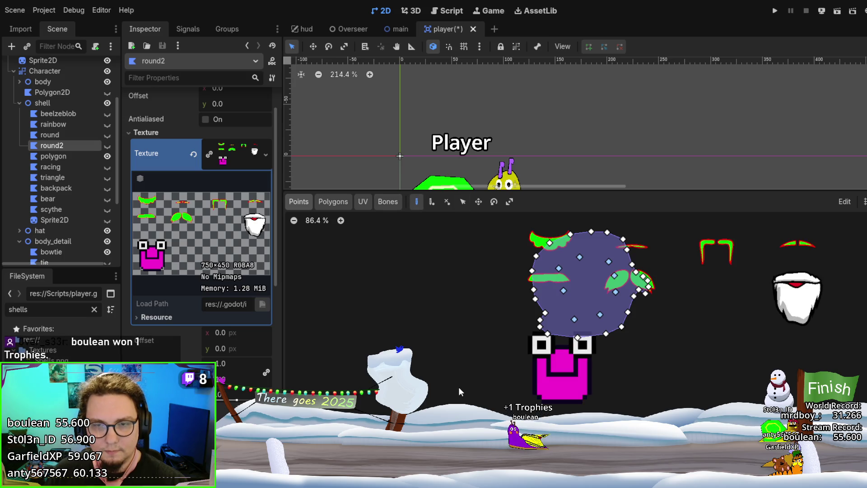
{"action": "left_click", "coordinate": [518, 329]}
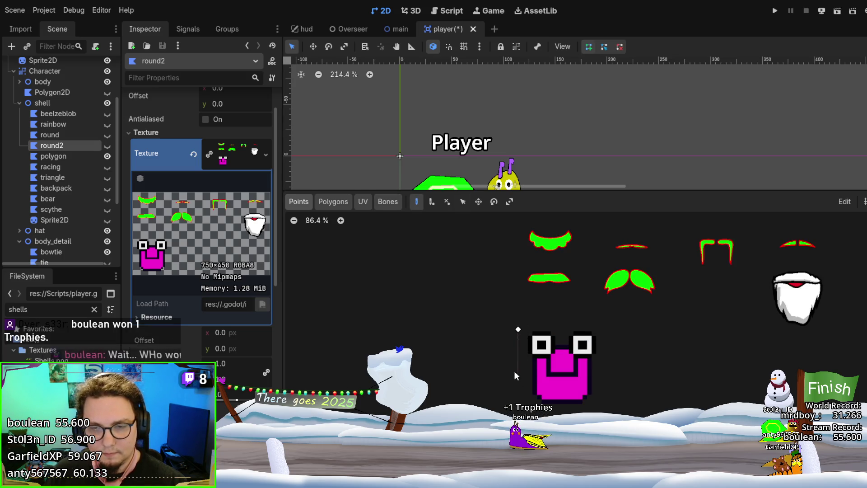
{"action": "left_click", "coordinate": [519, 367]}
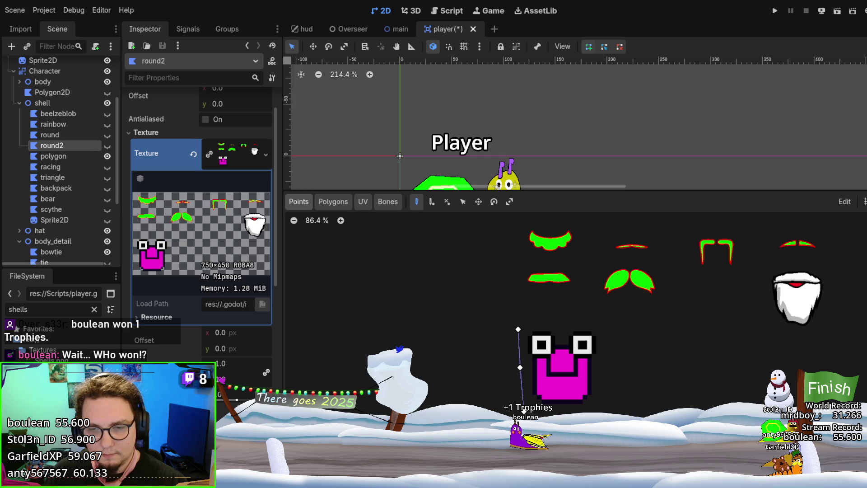
{"action": "left_click", "coordinate": [524, 411]}
{"action": "left_click", "coordinate": [609, 405]}
{"action": "left_click", "coordinate": [608, 348]}
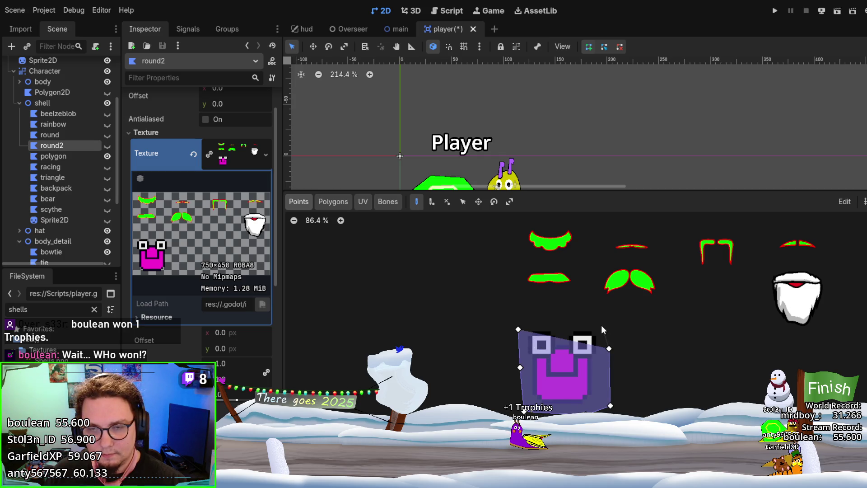
{"action": "left_click", "coordinate": [599, 325]}
{"action": "left_click", "coordinate": [554, 320]}
{"action": "left_click", "coordinate": [518, 330]}
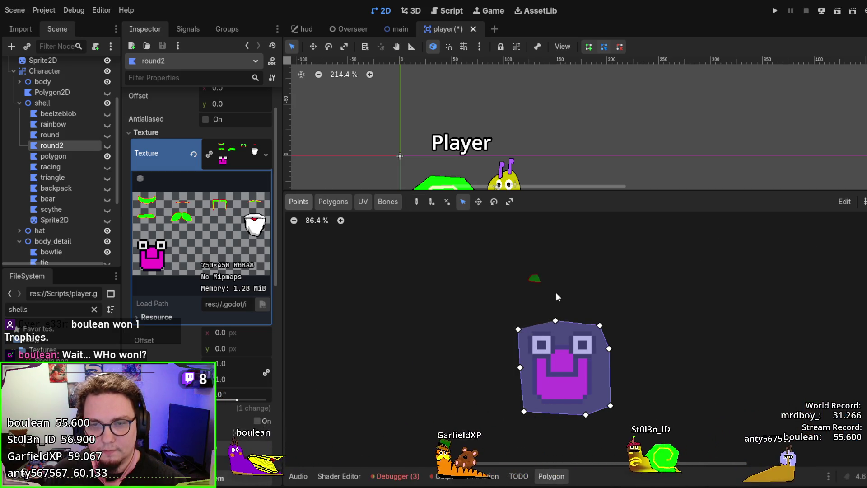
Add points on both eyes, then remove the misplaced eye points
{"action": "left_click", "coordinate": [333, 201]}
{"action": "scroll", "coordinate": [432, 318], "scroll_direction": "up", "scroll_amount": 4}
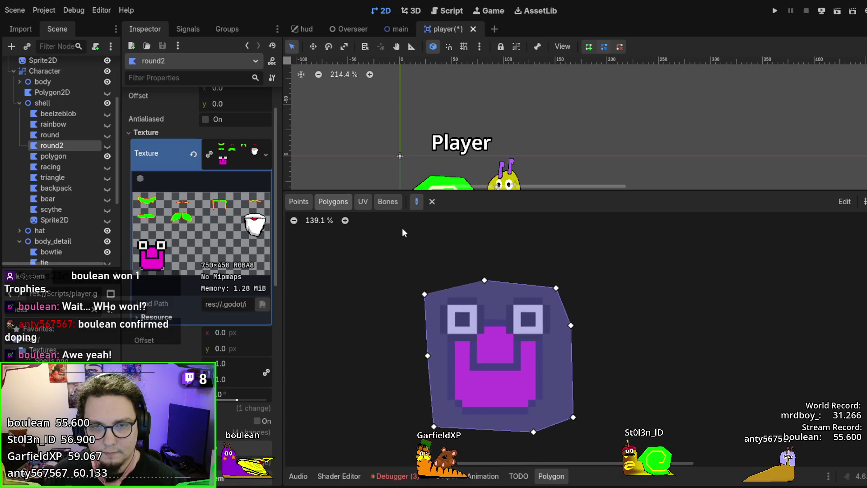
{"action": "left_click", "coordinate": [425, 294]}
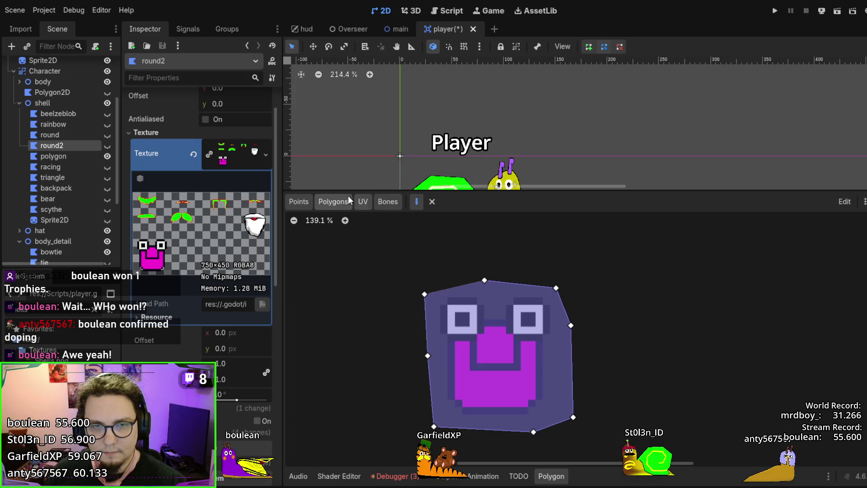
{"action": "left_click", "coordinate": [308, 199]}
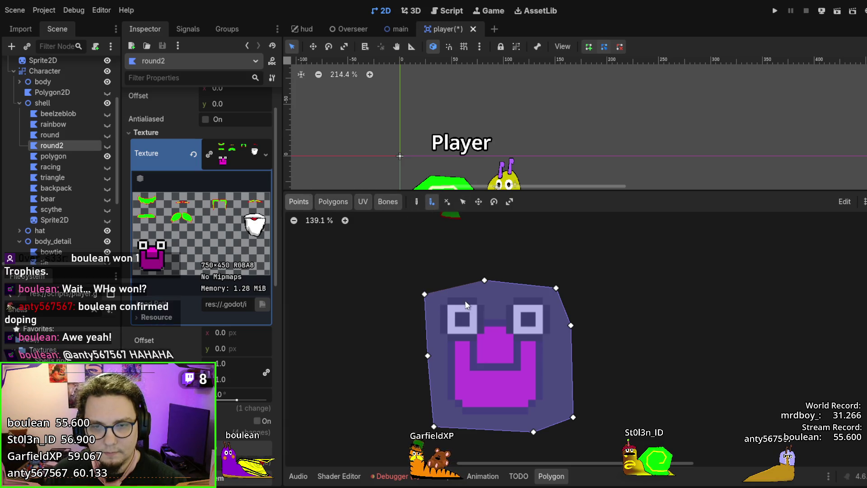
{"action": "left_click", "coordinate": [463, 319]}
{"action": "left_click", "coordinate": [526, 317]}
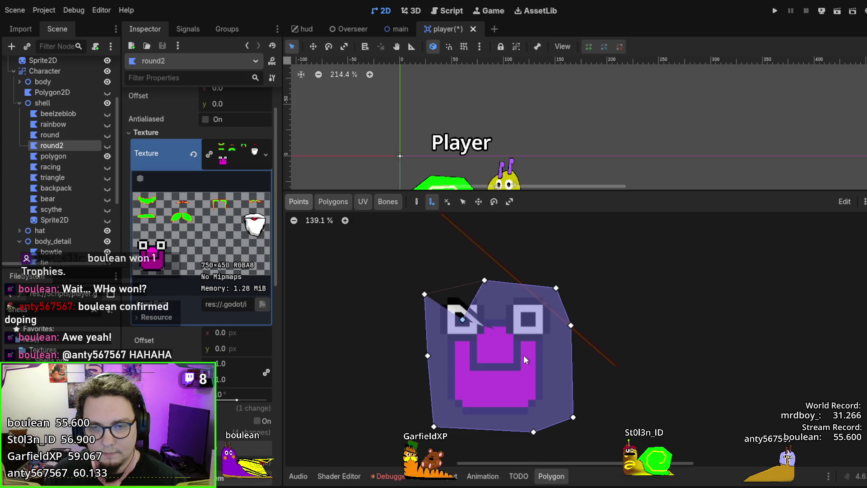
{"action": "left_click", "coordinate": [447, 202]}
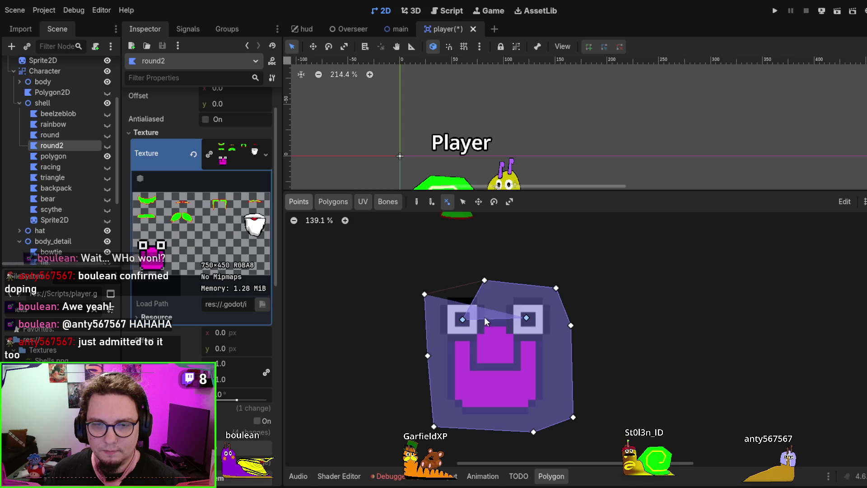
{"action": "left_click", "coordinate": [463, 319]}
{"action": "left_click", "coordinate": [526, 318]}
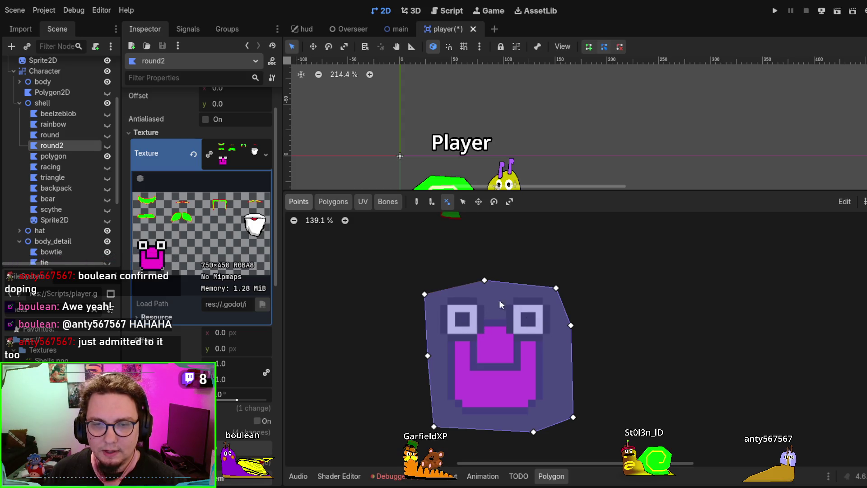
Add an internal point in the left eye and remove stray points on the face and mouth
{"action": "left_click", "coordinate": [333, 201]}
{"action": "left_click", "coordinate": [431, 202]}
{"action": "left_click", "coordinate": [306, 203]}
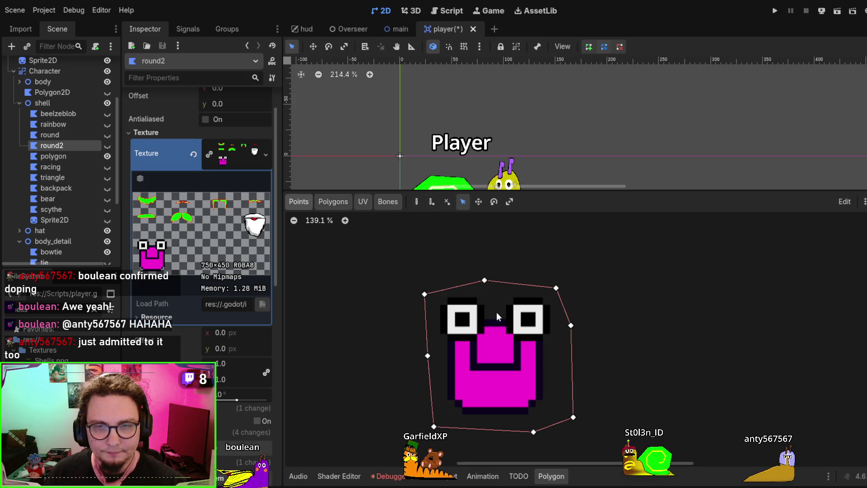
{"action": "left_click", "coordinate": [459, 319]}
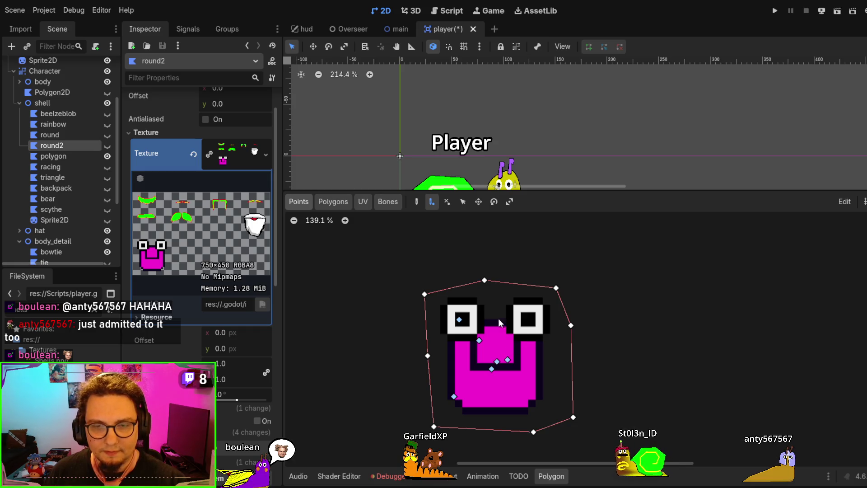
{"action": "left_click", "coordinate": [446, 201]}
{"action": "left_click", "coordinate": [507, 360]}
{"action": "left_click", "coordinate": [492, 368]}
{"action": "left_click", "coordinate": [496, 362]}
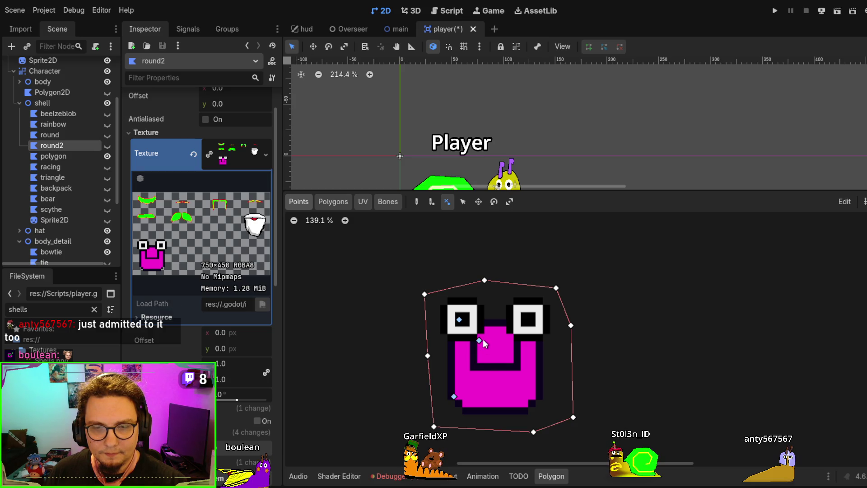
{"action": "left_click", "coordinate": [479, 341]}
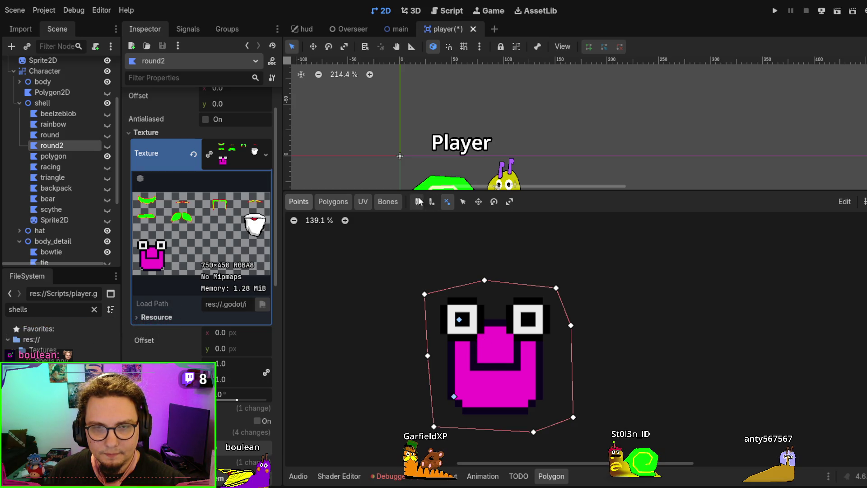
Add internal points in the right eye, lower body and mouth
{"action": "left_click", "coordinate": [528, 319]}
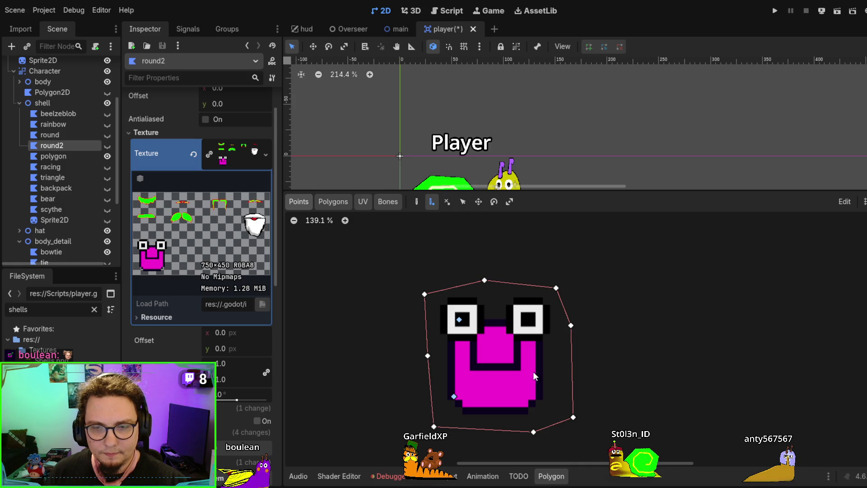
{"action": "left_click", "coordinate": [535, 384]}
{"action": "left_click", "coordinate": [495, 400]}
{"action": "left_click", "coordinate": [498, 355]}
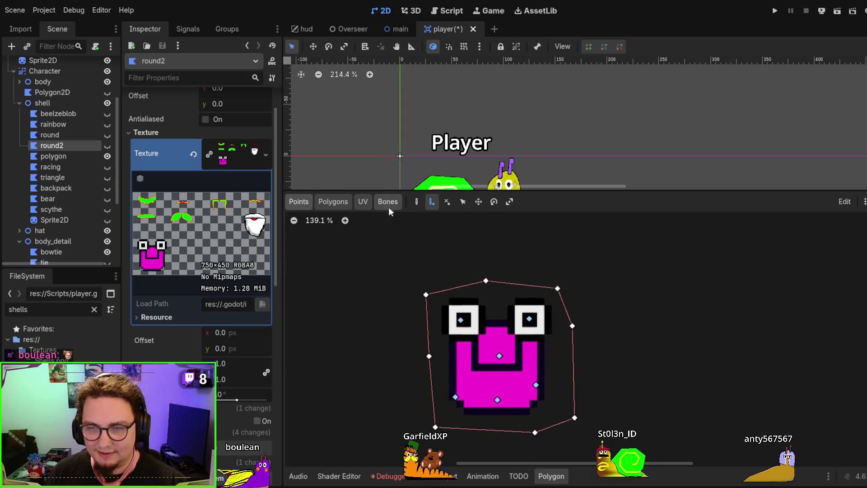
Build triangles from the top-left and top vertices around the left eye point
{"action": "left_click", "coordinate": [347, 202]}
{"action": "left_click", "coordinate": [347, 202]}
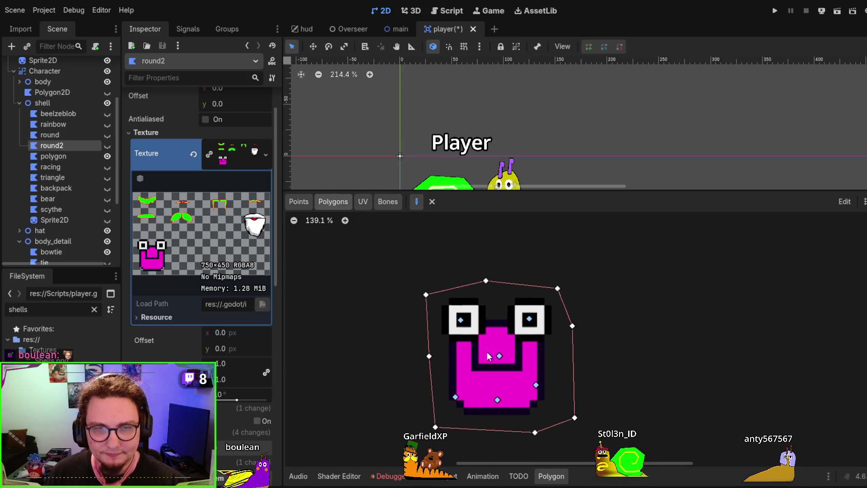
{"action": "left_click", "coordinate": [426, 295]}
{"action": "left_click", "coordinate": [460, 320]}
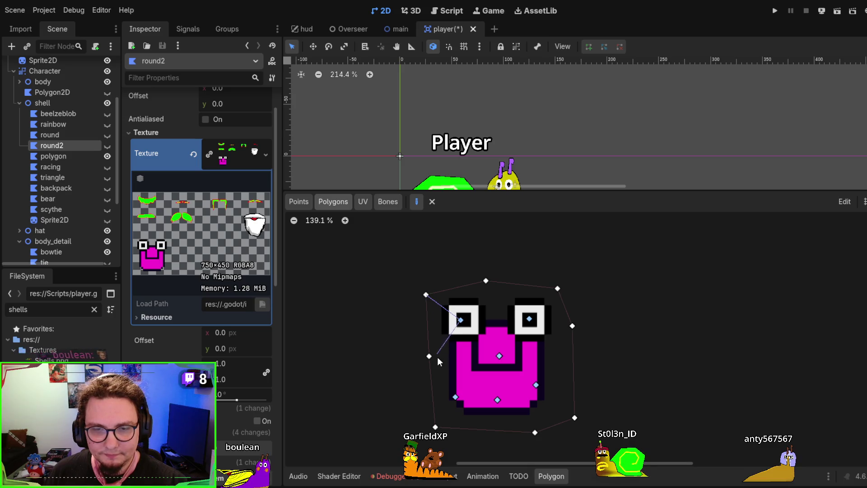
{"action": "left_click", "coordinate": [426, 294]}
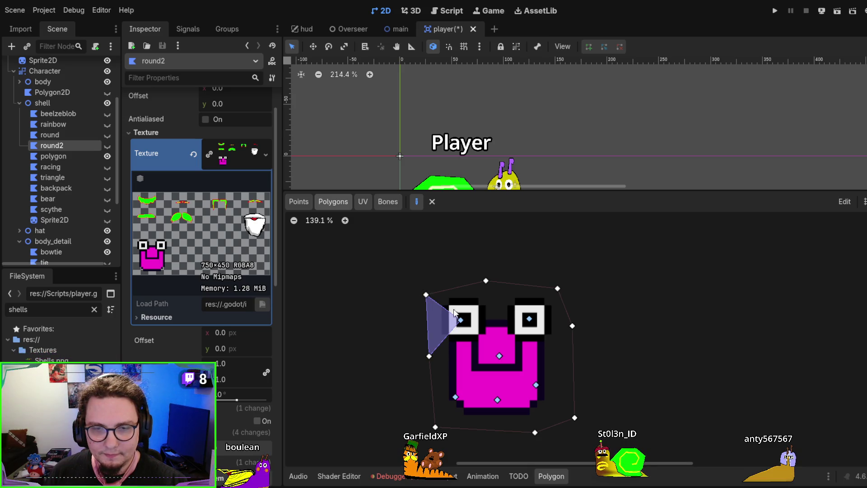
{"action": "left_click", "coordinate": [426, 295]}
{"action": "left_click", "coordinate": [486, 280]}
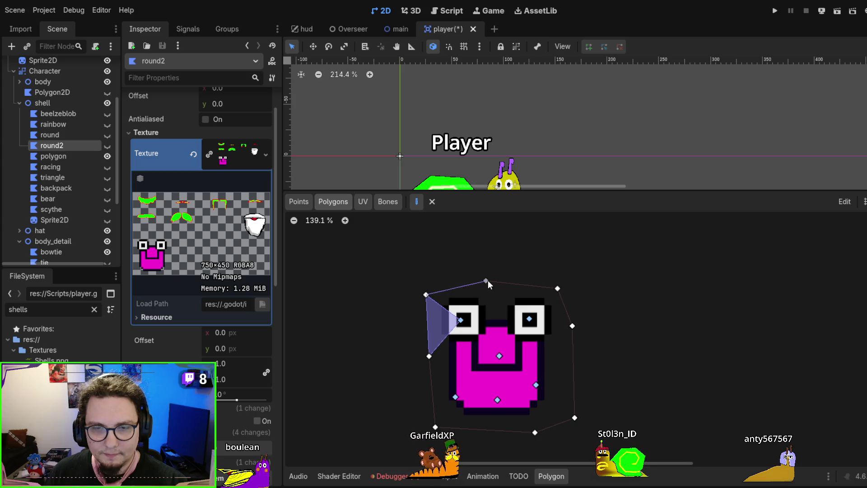
{"action": "left_click", "coordinate": [460, 319]}
{"action": "left_click", "coordinate": [429, 356]}
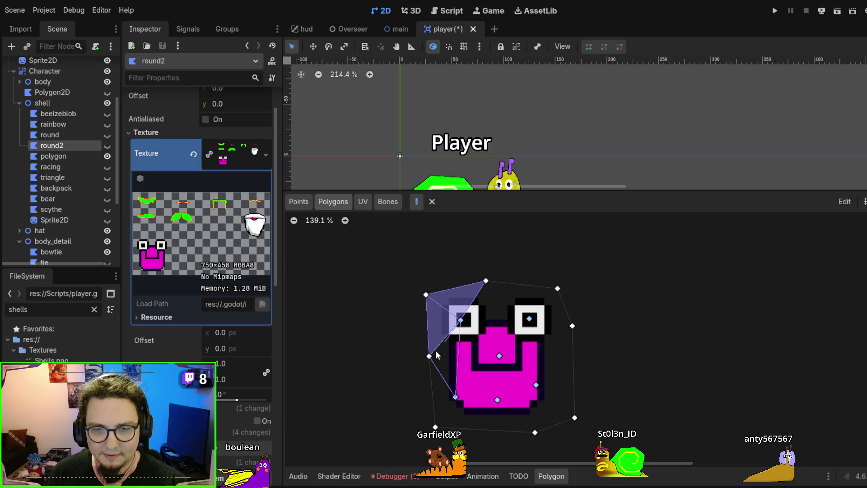
{"action": "left_click", "coordinate": [429, 355]}
Add the lower-left, bottom-edge and lower-face triangles
{"action": "left_click", "coordinate": [430, 358]}
{"action": "left_click", "coordinate": [435, 426]}
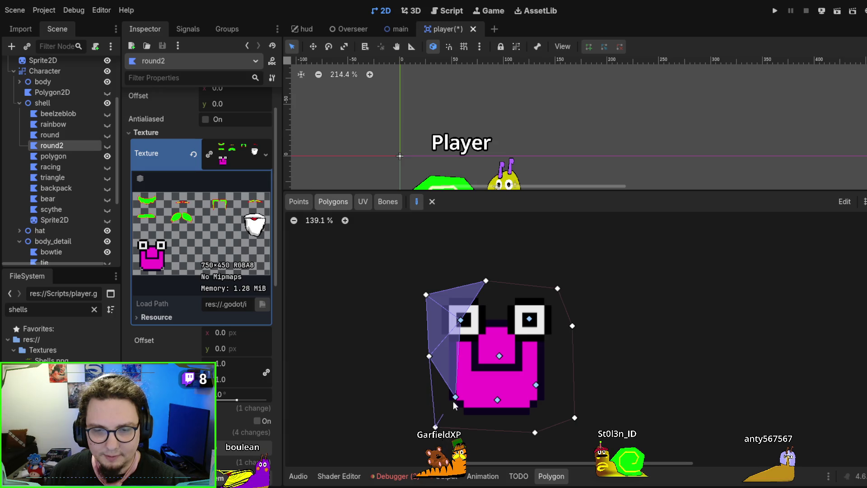
{"action": "left_click", "coordinate": [429, 355]}
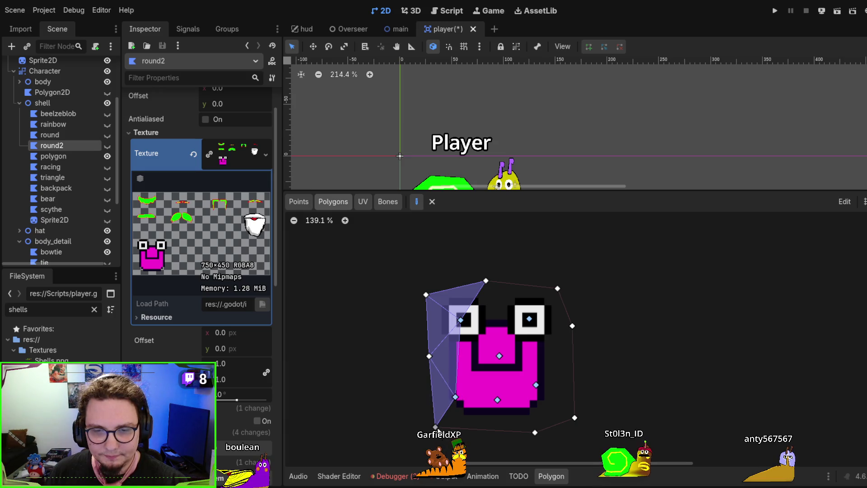
{"action": "left_click", "coordinate": [534, 432]}
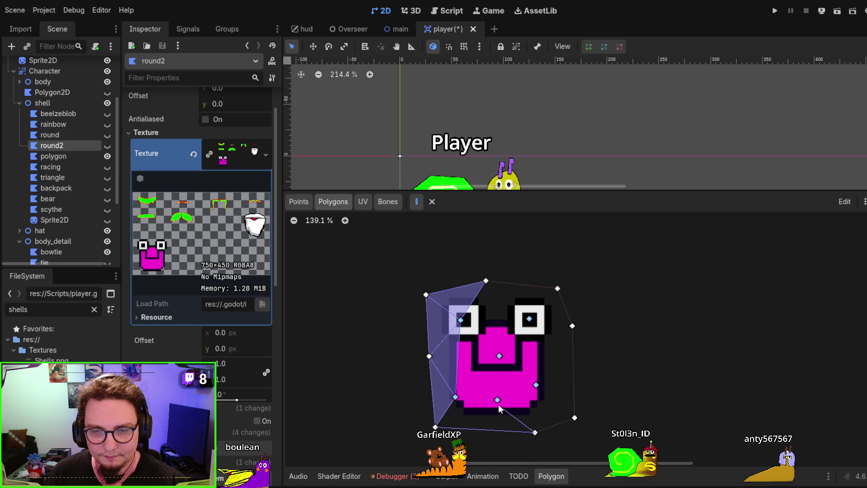
{"action": "left_click", "coordinate": [436, 425]}
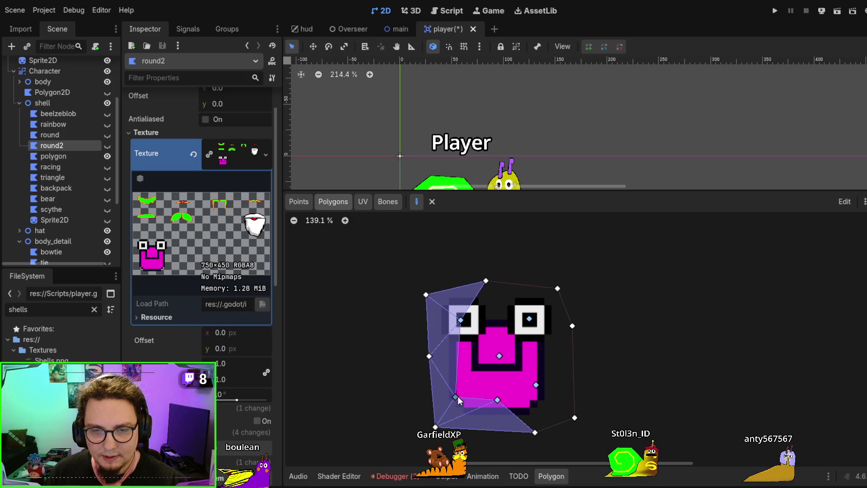
{"action": "left_click", "coordinate": [498, 356]}
{"action": "left_click", "coordinate": [497, 399]}
{"action": "left_click", "coordinate": [455, 396]}
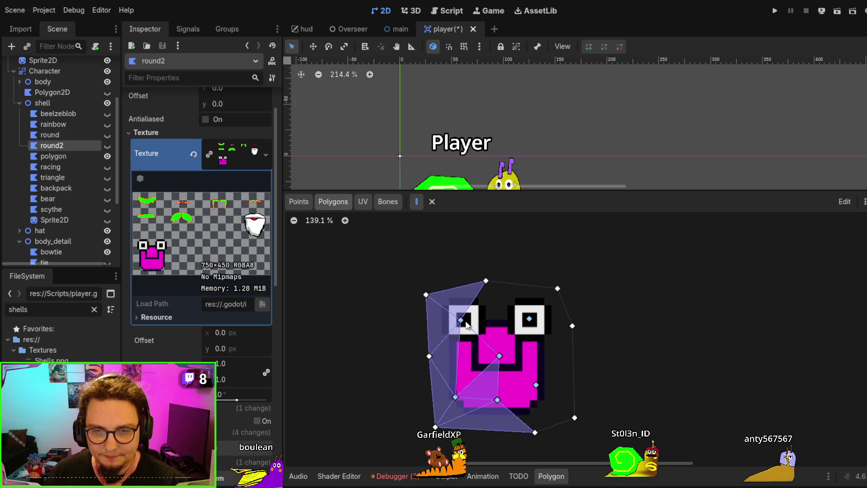
Fill triangles between both eyes, the top vertex and the right side
{"action": "left_click", "coordinate": [461, 320]}
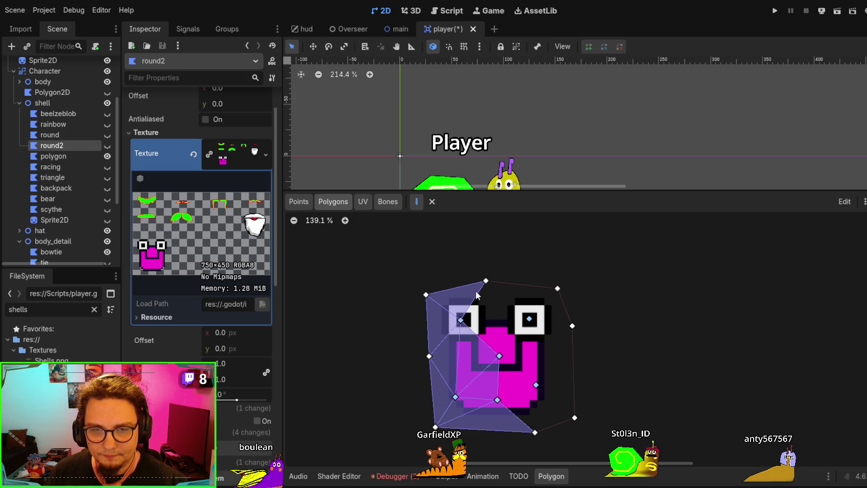
{"action": "left_click", "coordinate": [460, 320]}
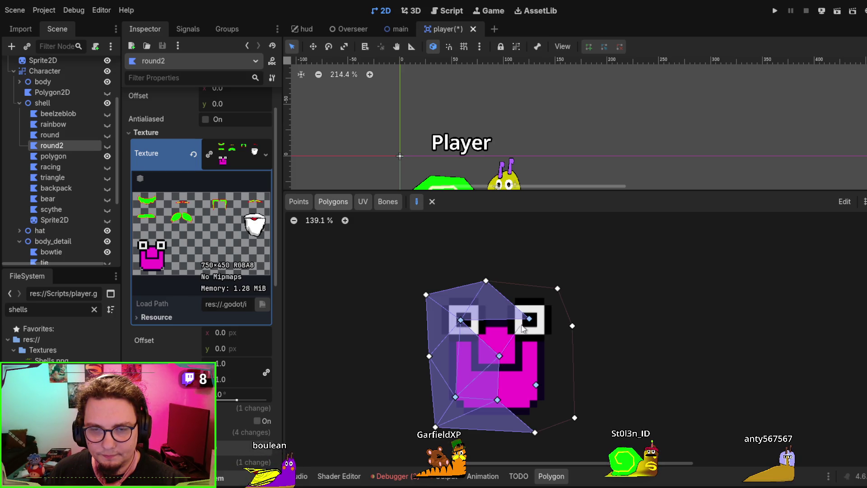
{"action": "left_click", "coordinate": [462, 322]}
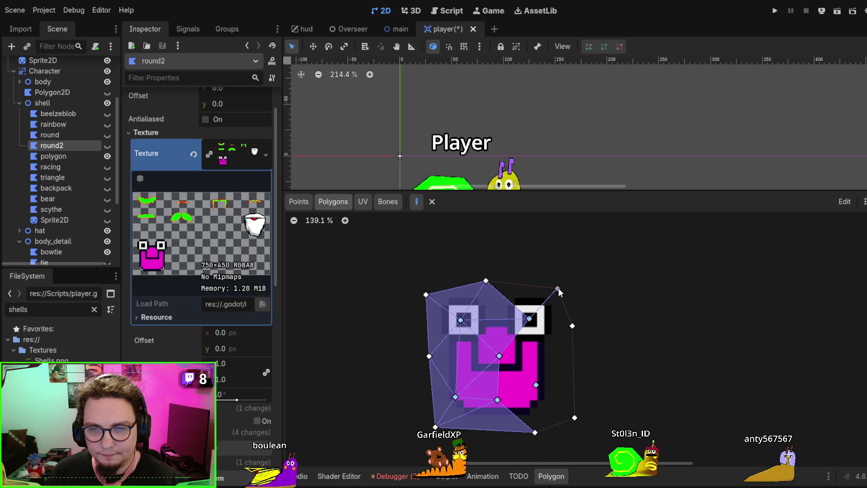
{"action": "left_click", "coordinate": [487, 281]}
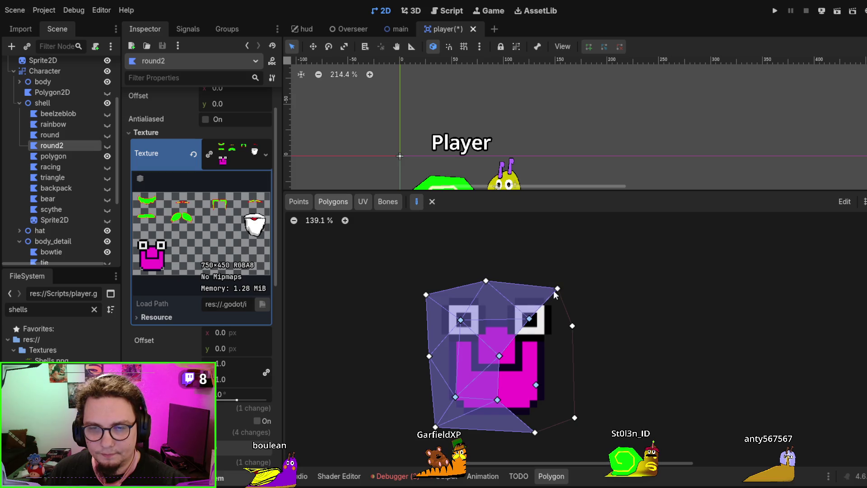
{"action": "left_click", "coordinate": [572, 326]}
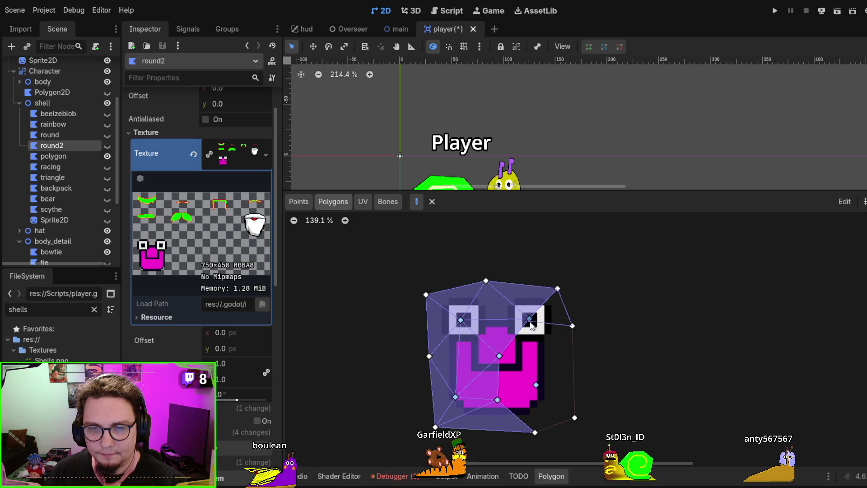
{"action": "left_click", "coordinate": [528, 321]}
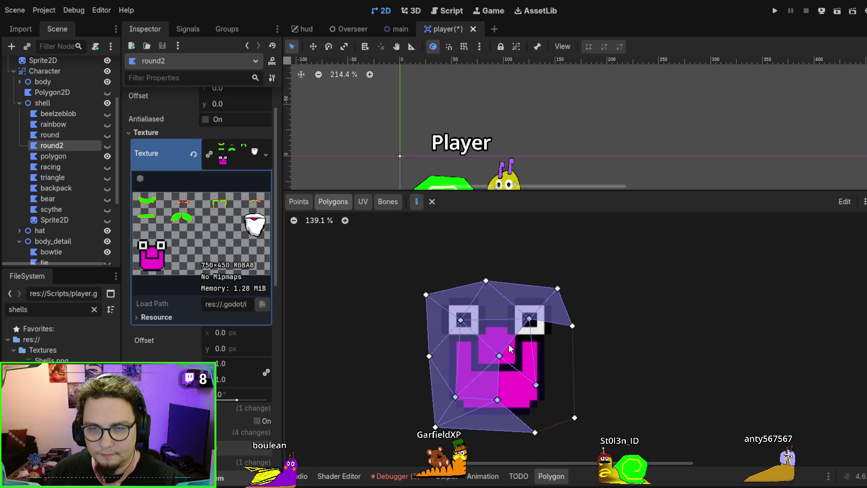
Fill the mouth area with triangles linking the centre, bottom, right-mouth and upper-right vertices
{"action": "left_click", "coordinate": [499, 356]}
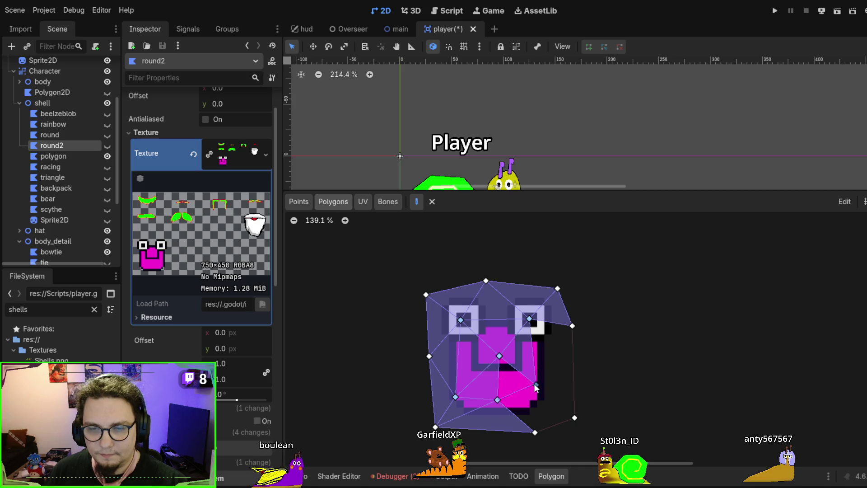
{"action": "left_click", "coordinate": [497, 400]}
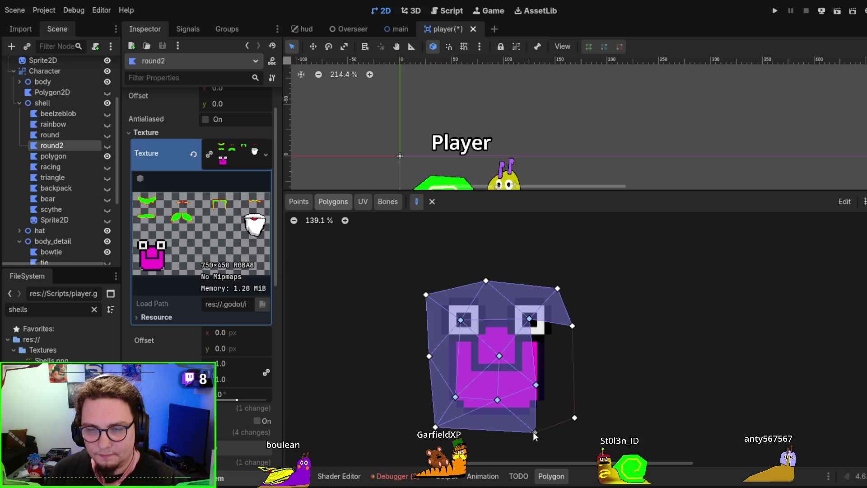
{"action": "left_click", "coordinate": [574, 416]}
{"action": "left_click", "coordinate": [536, 385]}
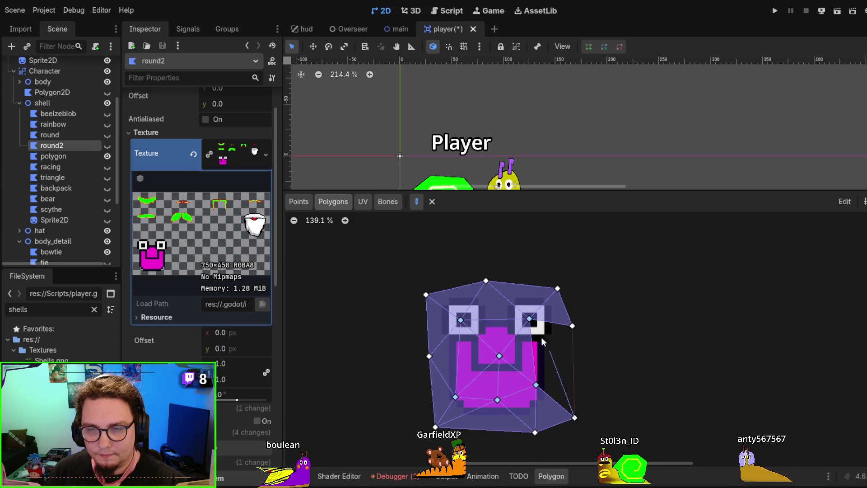
{"action": "left_click", "coordinate": [572, 326]}
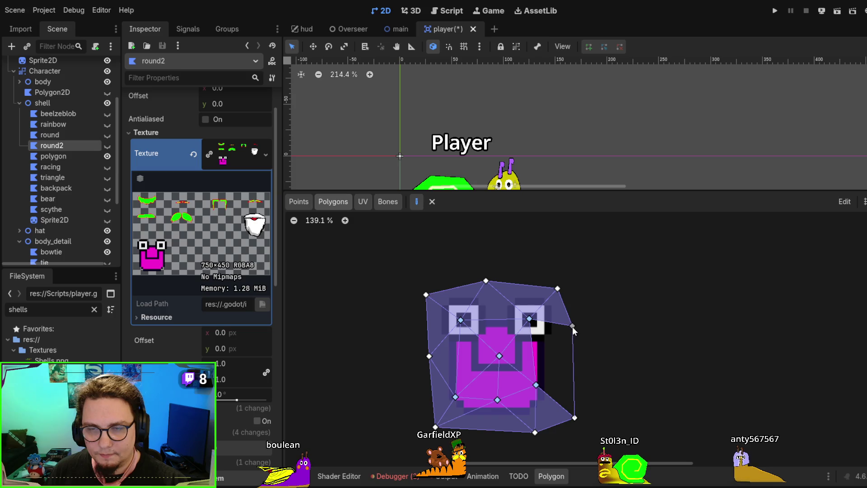
{"action": "left_click", "coordinate": [536, 385]}
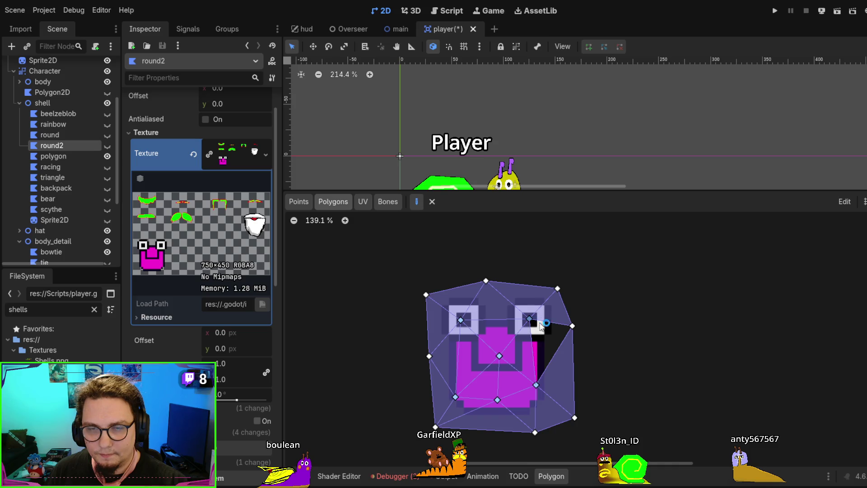
{"action": "left_click", "coordinate": [536, 386]}
{"action": "scroll", "coordinate": [501, 270], "scroll_direction": "down", "scroll_amount": 1}
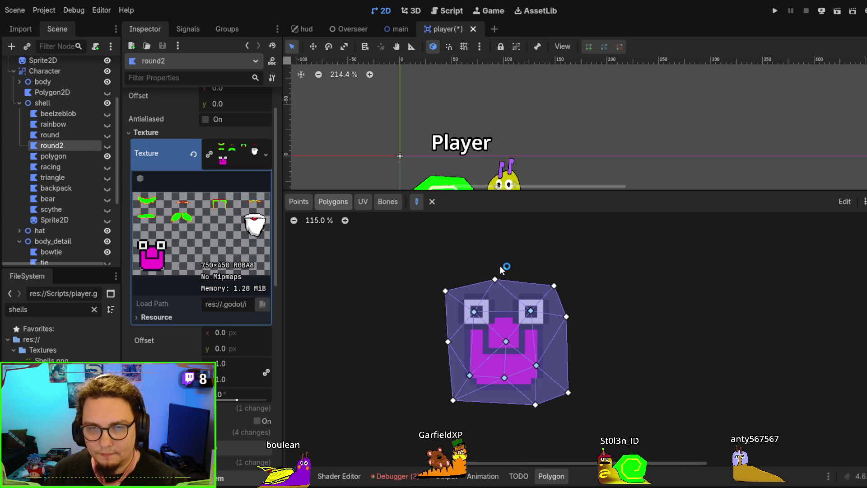
Switch the polygon editor to the Bones tab for weight painting
{"action": "left_click", "coordinate": [390, 203]}
{"action": "left_click", "coordinate": [364, 202]}
{"action": "left_click", "coordinate": [377, 202]}
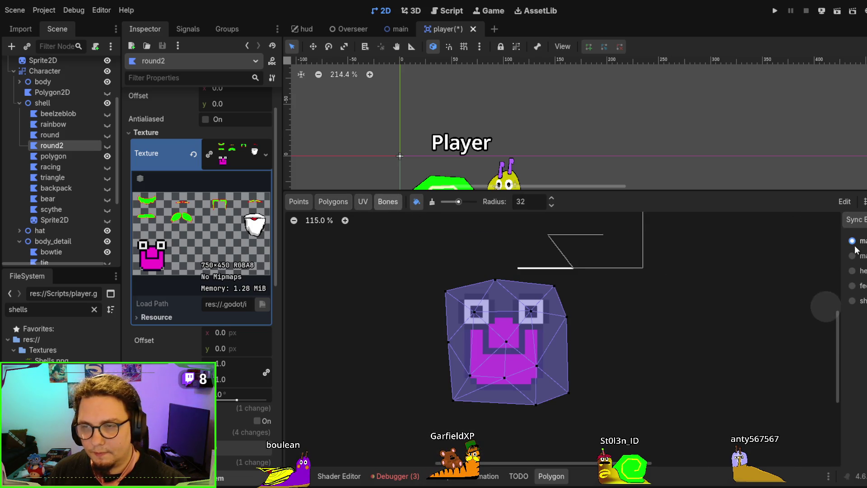
{"action": "scroll", "coordinate": [609, 155], "scroll_direction": "down", "scroll_amount": 8}
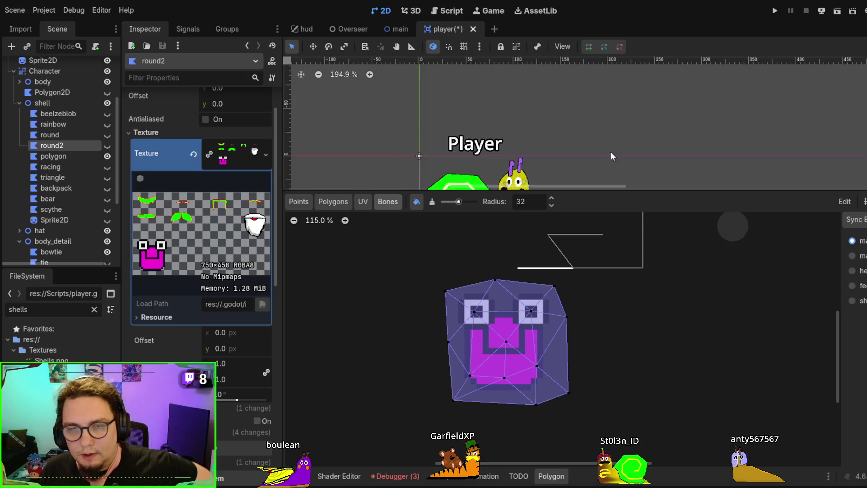
{"action": "scroll", "coordinate": [585, 128], "scroll_direction": "down", "scroll_amount": 1}
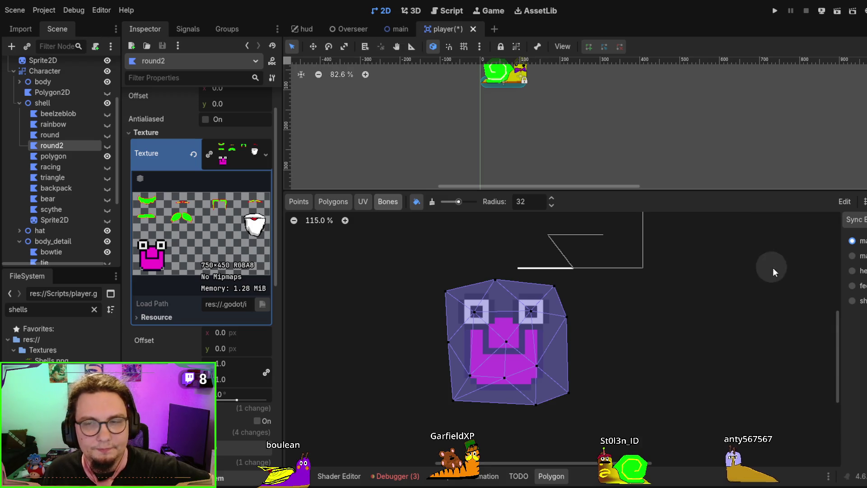
{"action": "scroll", "coordinate": [468, 181], "scroll_direction": "down", "scroll_amount": 2}
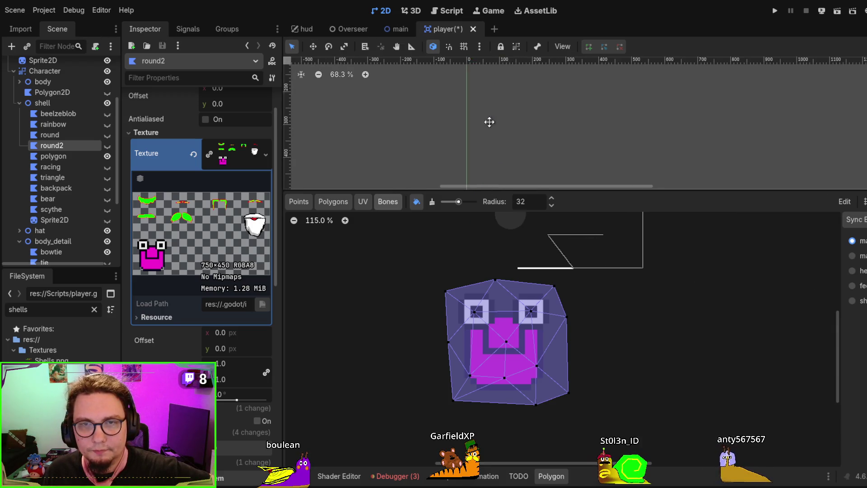
{"action": "scroll", "coordinate": [487, 120], "scroll_direction": "down", "scroll_amount": 1}
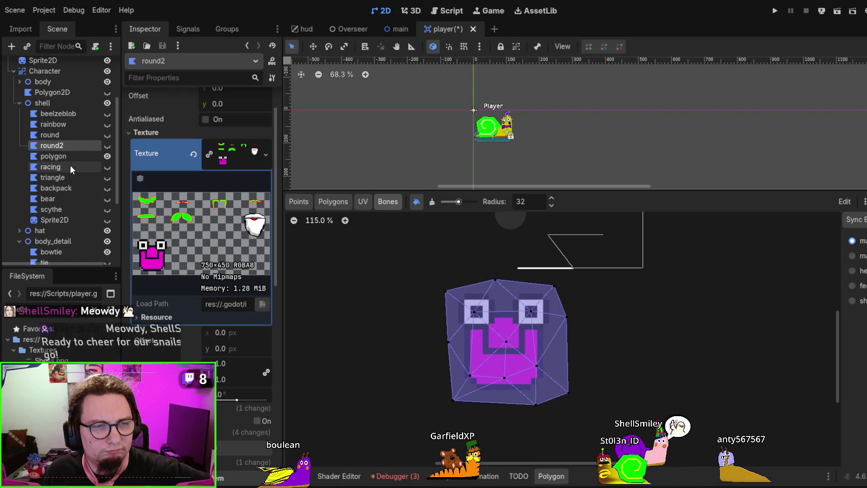
Toggle round2's visibility and drag the boulean polygon onto the yellow snail
{"action": "left_click", "coordinate": [106, 146]}
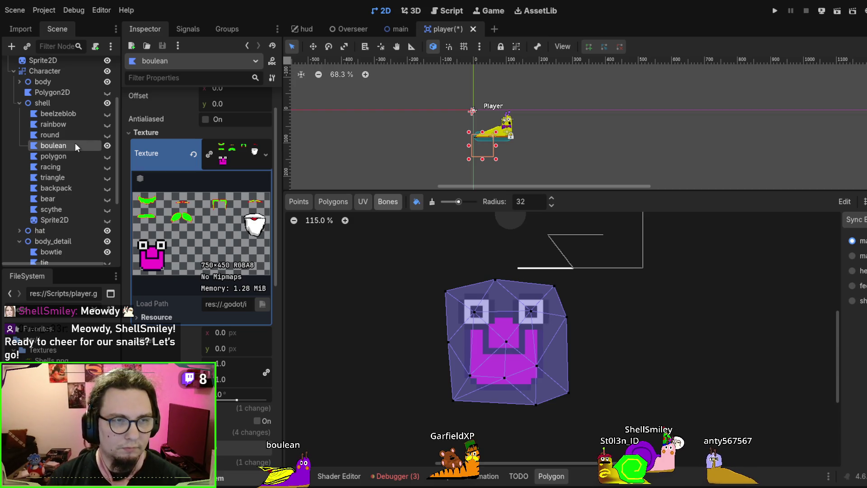
{"action": "scroll", "coordinate": [470, 149], "scroll_direction": "up", "scroll_amount": 5}
{"action": "mouse_move", "coordinate": [486, 137]}
{"action": "left_mouse_down"}
{"action": "mouse_move", "coordinate": [505, 104]}
{"action": "mouse_move", "coordinate": [486, 105]}
{"action": "mouse_move", "coordinate": [496, 117]}
{"action": "mouse_move", "coordinate": [504, 112]}
{"action": "left_mouse_up"}
{"action": "scroll", "coordinate": [514, 116], "scroll_direction": "up", "scroll_amount": 4}
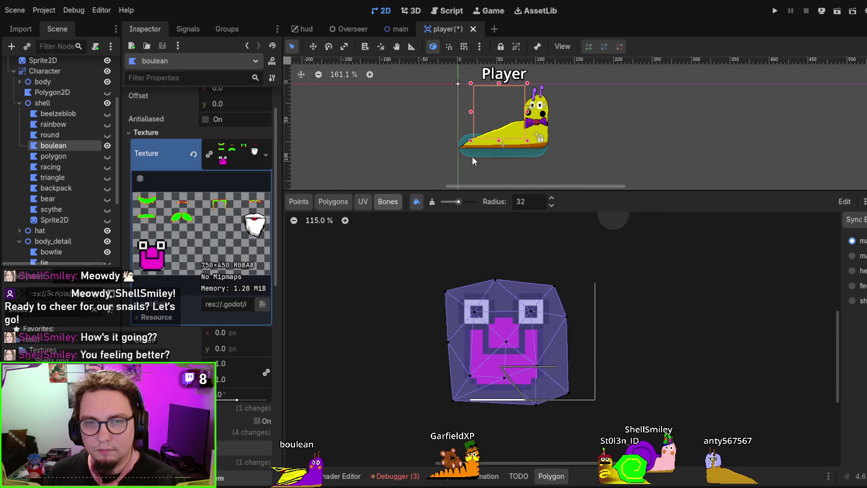
Select the bone and paint its weight across the whole face polygon
{"action": "left_click", "coordinate": [852, 301]}
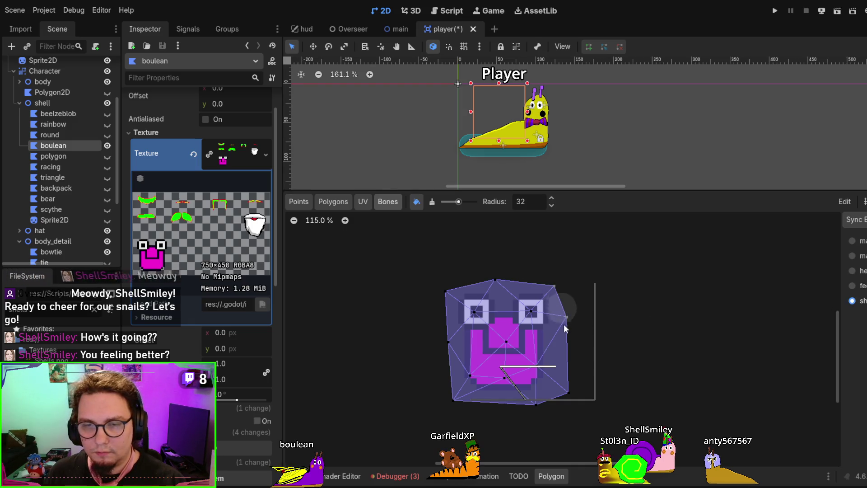
{"action": "left_click_drag", "start_coordinate": [518, 286], "coordinate": [503, 415]}
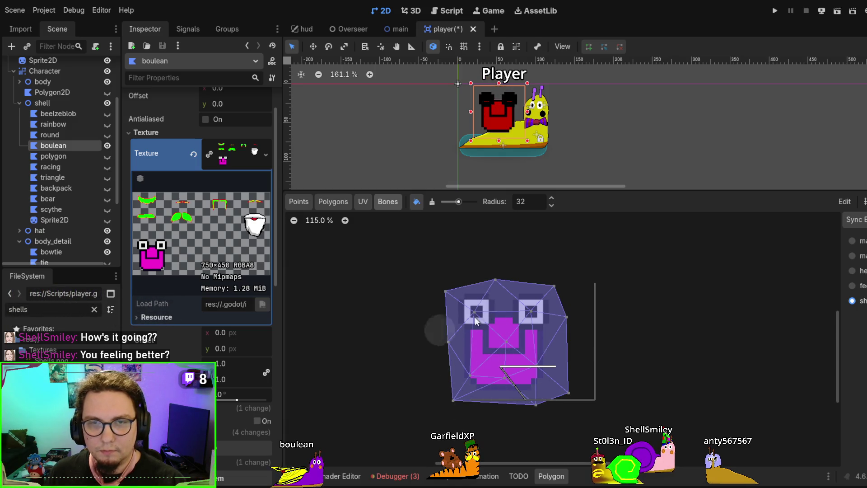
{"action": "scroll", "coordinate": [492, 131], "scroll_direction": "up", "scroll_amount": 4}
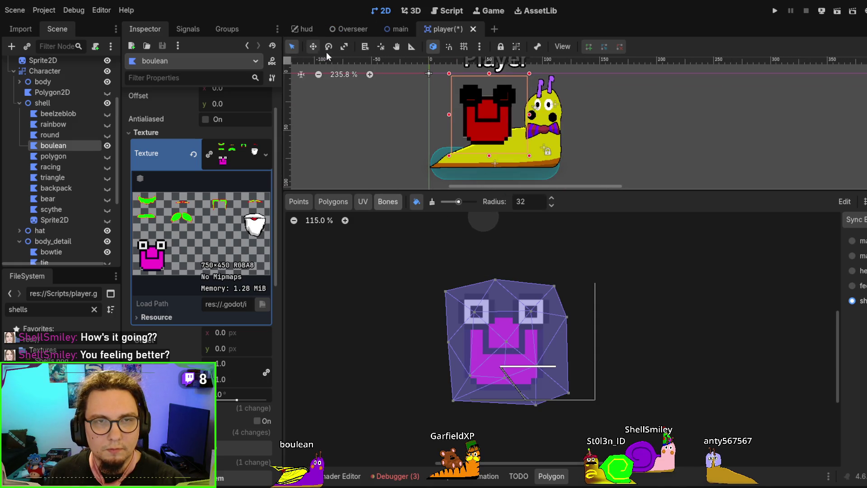
Nudge the red shell down-right on the snail and give the 2D view more room
{"action": "left_click_drag", "start_coordinate": [499, 122], "coordinate": [507, 128]}
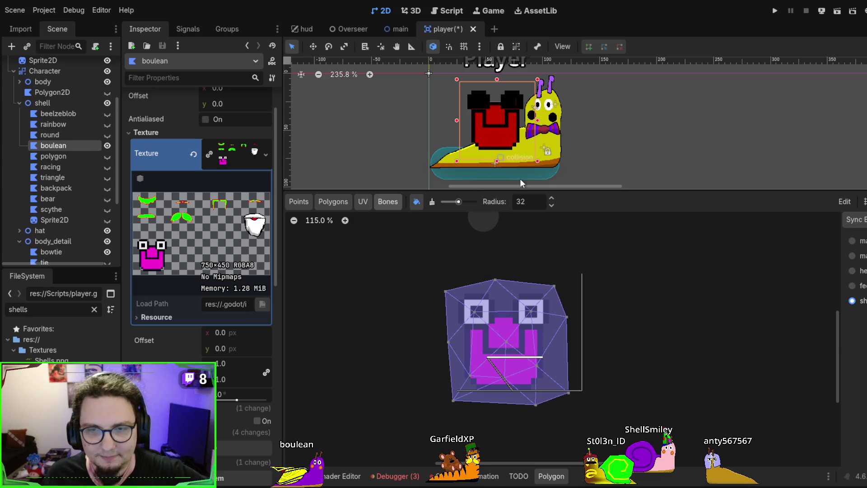
{"action": "left_click_drag", "start_coordinate": [638, 190], "coordinate": [632, 251]}
{"action": "scroll", "coordinate": [608, 293], "scroll_direction": "up", "scroll_amount": 1}
{"action": "scroll", "coordinate": [612, 331], "scroll_direction": "up", "scroll_amount": 1}
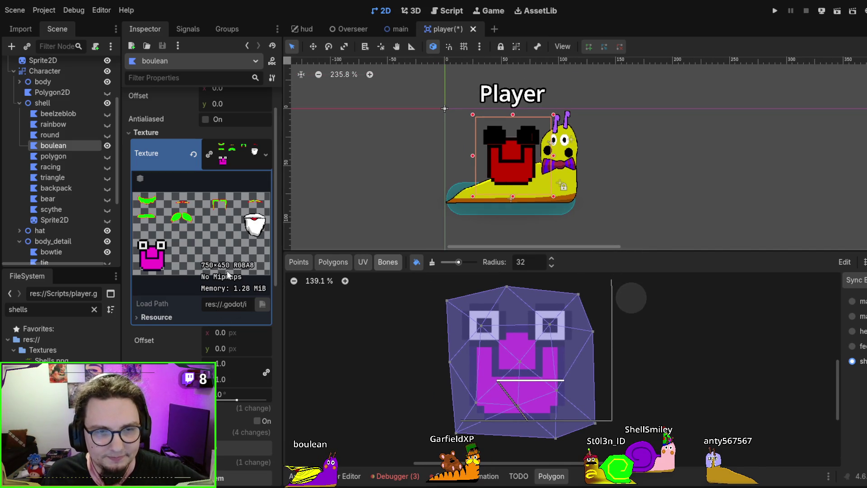
Collapse the material preview and scroll through the Inspector settings
{"action": "scroll", "coordinate": [231, 199], "scroll_direction": "down", "scroll_amount": 8}
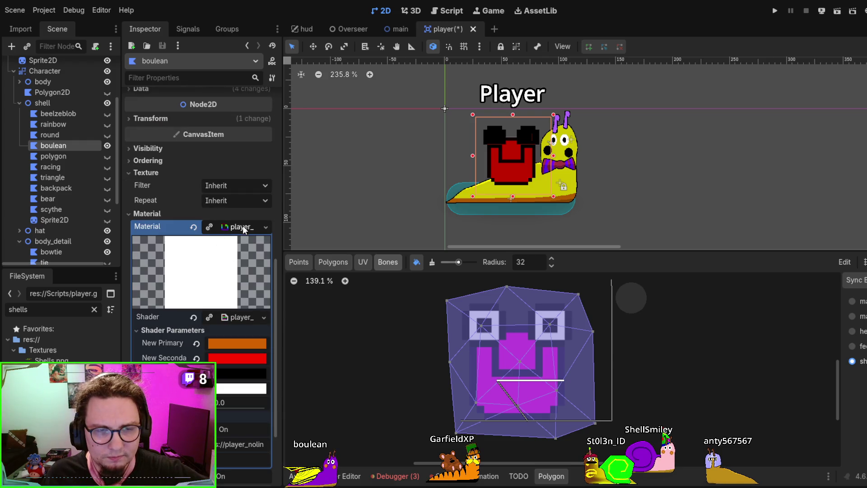
{"action": "left_click", "coordinate": [243, 227]}
{"action": "scroll", "coordinate": [242, 217], "scroll_direction": "up", "scroll_amount": 3}
{"action": "scroll", "coordinate": [242, 209], "scroll_direction": "down", "scroll_amount": 3}
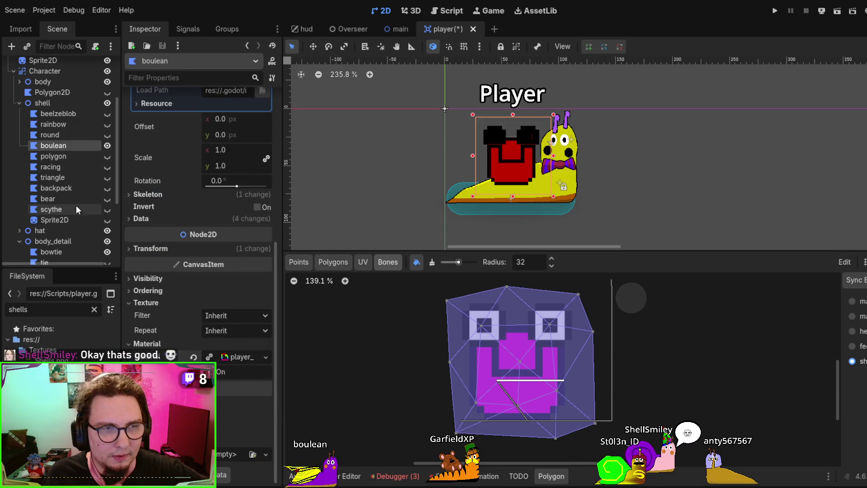
{"action": "scroll", "coordinate": [76, 205], "scroll_direction": "down", "scroll_amount": 3}
{"action": "scroll", "coordinate": [76, 205], "scroll_direction": "down", "scroll_amount": 3}
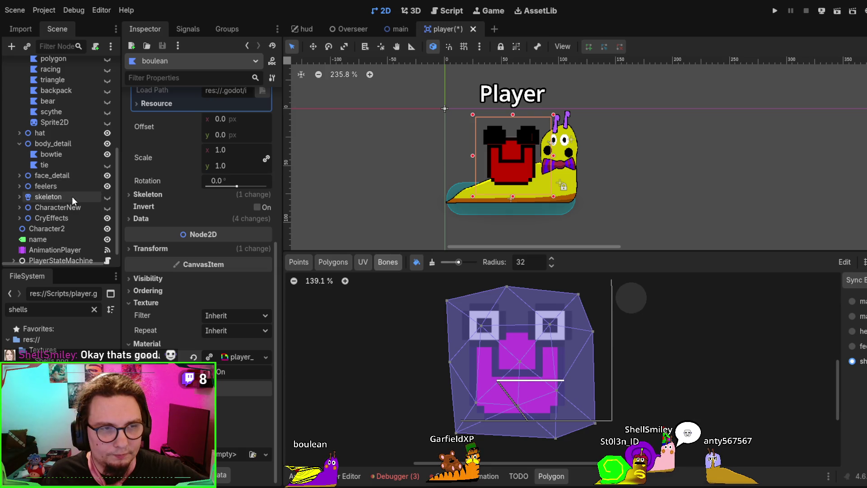
{"action": "scroll", "coordinate": [71, 198], "scroll_direction": "up", "scroll_amount": 5}
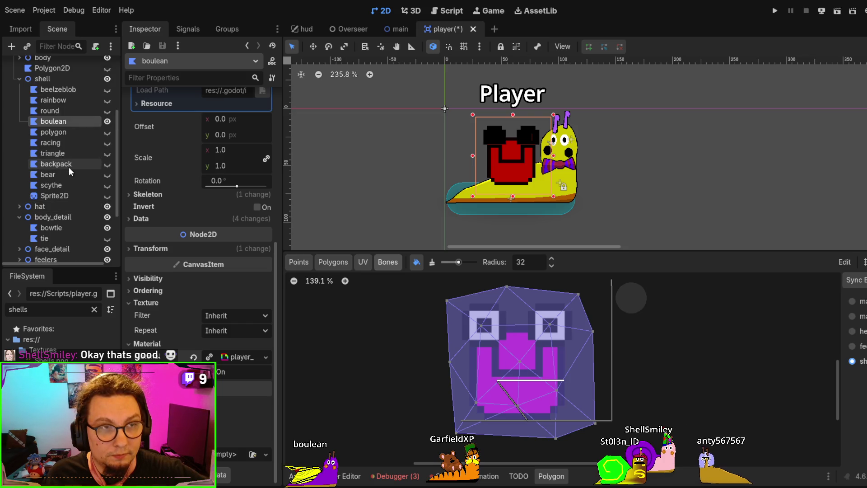
{"action": "scroll", "coordinate": [69, 167], "scroll_direction": "up", "scroll_amount": 3}
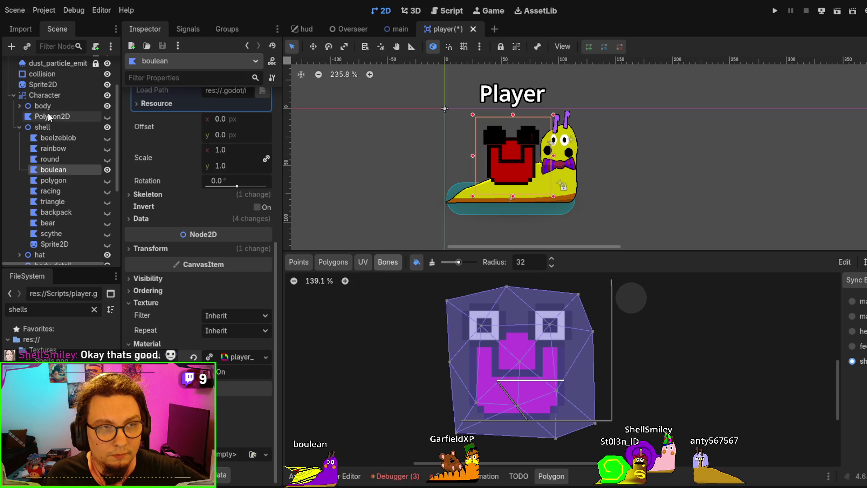
{"action": "scroll", "coordinate": [60, 144], "scroll_direction": "down", "scroll_amount": 8}
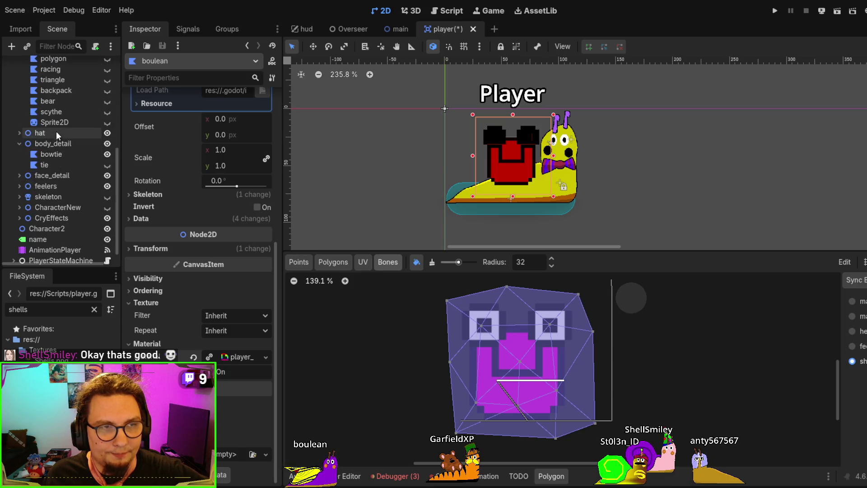
Select the boulean shell under face_detail and expand its Material > Shader settings
{"action": "left_click", "coordinate": [56, 175]}
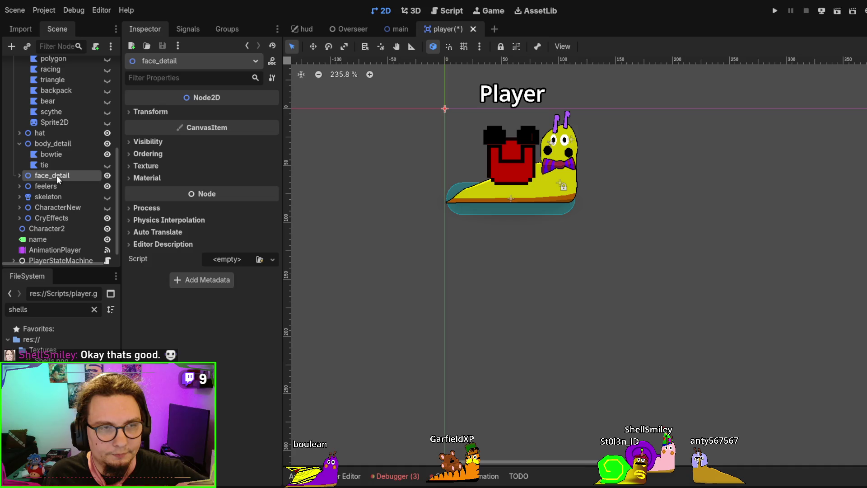
{"action": "left_click", "coordinate": [19, 177]}
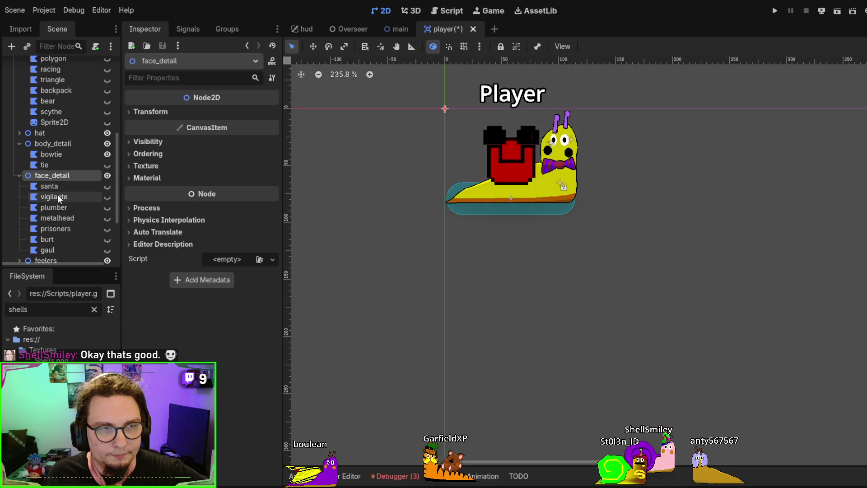
{"action": "left_click", "coordinate": [55, 187]}
{"action": "scroll", "coordinate": [235, 284], "scroll_direction": "down", "scroll_amount": 5}
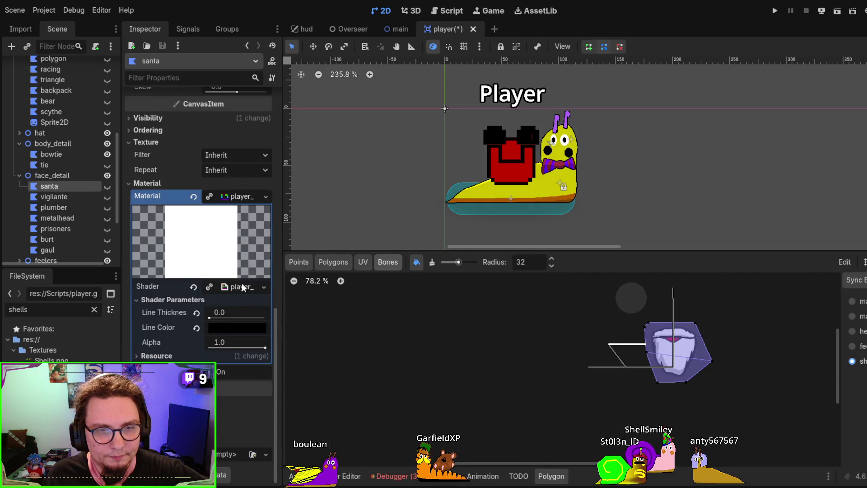
{"action": "scroll", "coordinate": [69, 116], "scroll_direction": "up", "scroll_amount": 5}
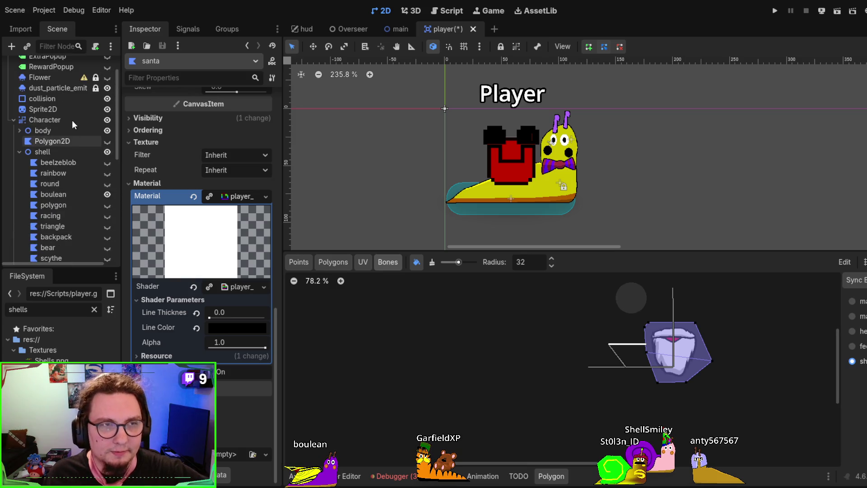
{"action": "left_click", "coordinate": [72, 194]}
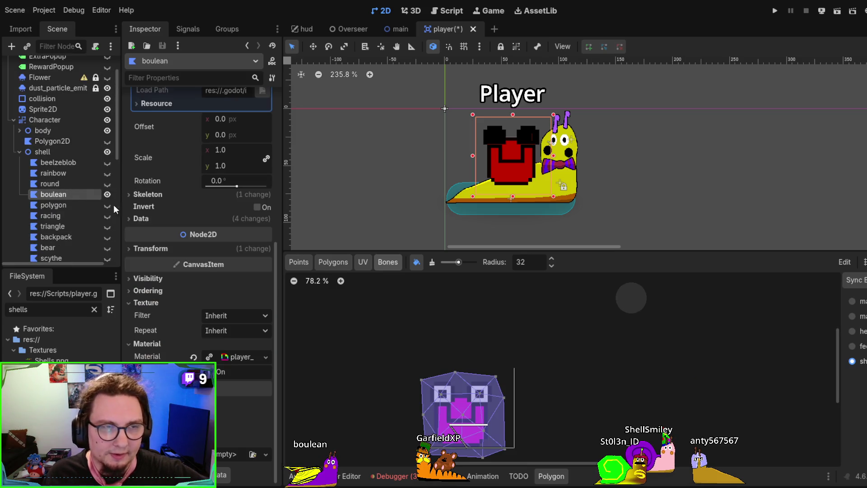
{"action": "left_click", "coordinate": [230, 356]}
{"action": "left_click", "coordinate": [236, 212]}
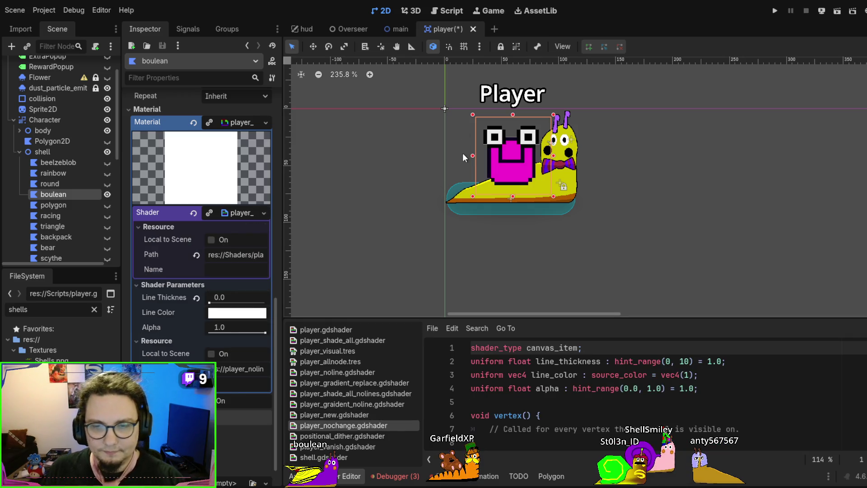
Nudge the boulean shell slightly up-left, undoing an accidental resize
{"action": "scroll", "coordinate": [473, 173], "scroll_direction": "up", "scroll_amount": 2}
{"action": "scroll", "coordinate": [473, 172], "scroll_direction": "up", "scroll_amount": 1}
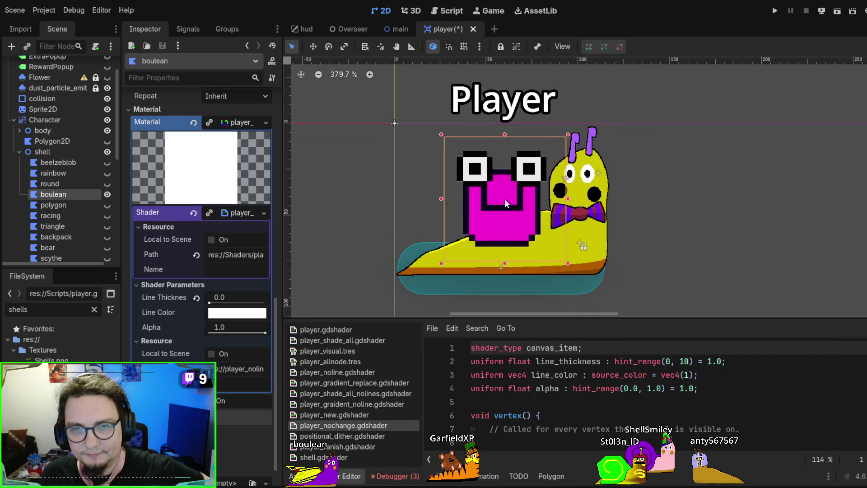
{"action": "left_click_drag", "start_coordinate": [501, 204], "coordinate": [495, 203]}
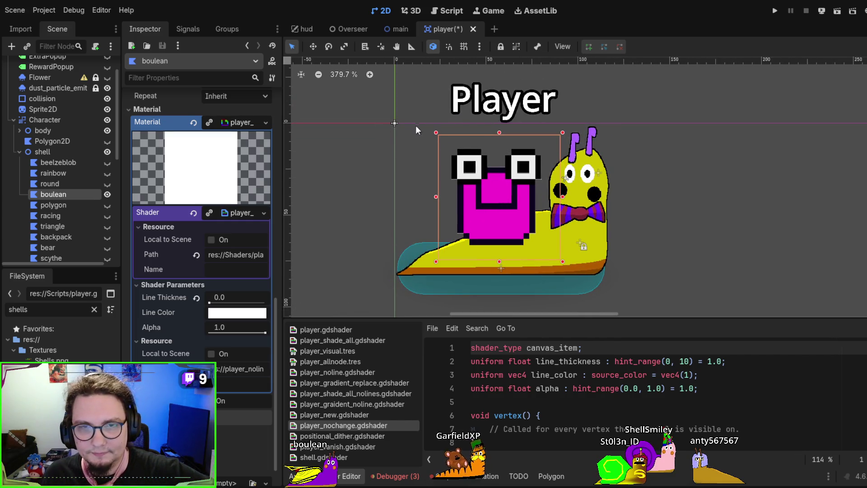
{"action": "mouse_move", "coordinate": [436, 134]}
{"action": "left_mouse_down"}
{"action": "mouse_move", "coordinate": [445, 127]}
{"action": "mouse_move", "coordinate": [441, 180]}
{"action": "mouse_move", "coordinate": [414, 203]}
{"action": "left_mouse_up"}
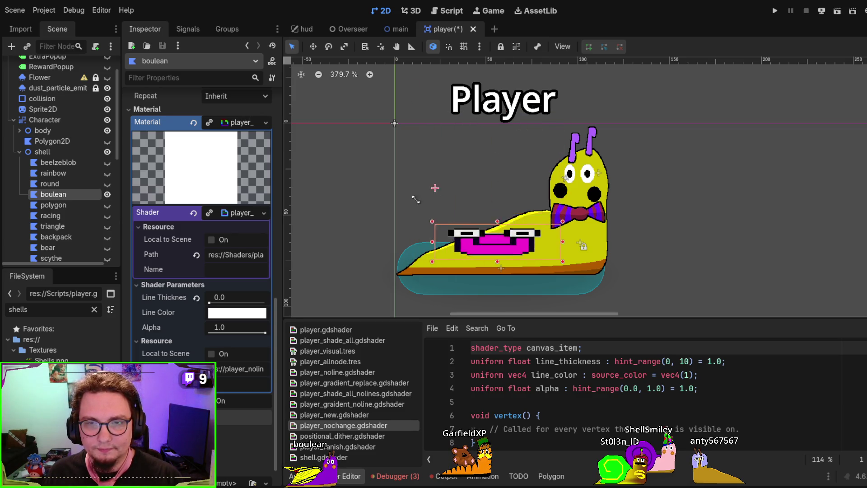
{"action": "key", "text": "ctrl+z"}
Rotate the shell about -17.7° and shift it left and down on the snail
{"action": "left_click", "coordinate": [333, 46]}
{"action": "mouse_move", "coordinate": [440, 142]}
{"action": "left_mouse_down"}
{"action": "mouse_move", "coordinate": [448, 171]}
{"action": "mouse_move", "coordinate": [516, 155]}
{"action": "mouse_move", "coordinate": [546, 175]}
{"action": "mouse_move", "coordinate": [486, 205]}
{"action": "left_mouse_up"}
{"action": "left_click", "coordinate": [313, 46]}
{"action": "scroll", "coordinate": [610, 190], "scroll_direction": "down", "scroll_amount": 3}
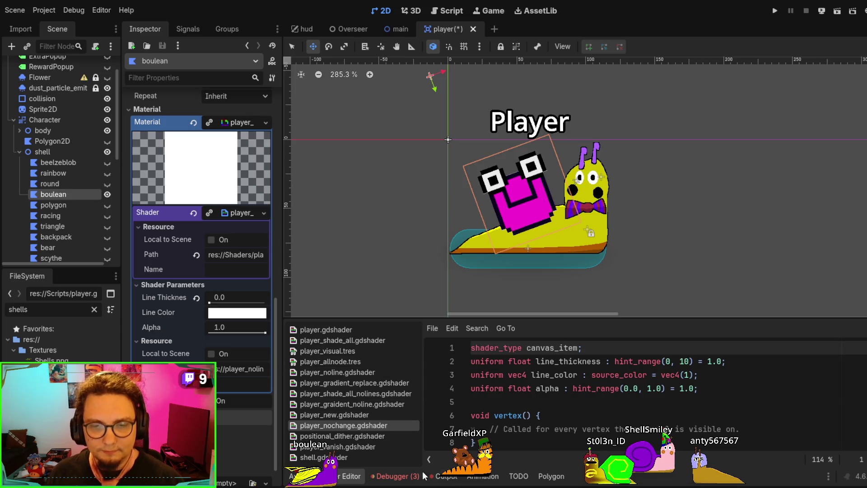
{"action": "left_click", "coordinate": [484, 479]}
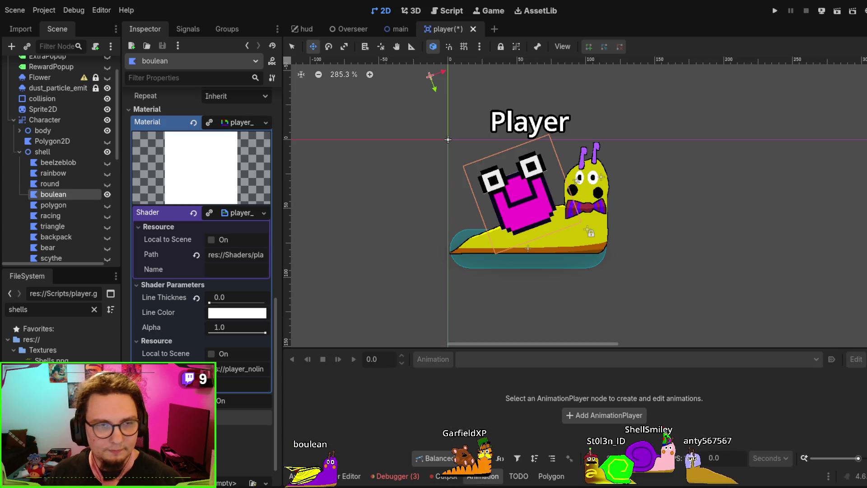
Play and stop the 'running' animation on AnimationPlayer, then switch to RESET
{"action": "scroll", "coordinate": [83, 161], "scroll_direction": "down", "scroll_amount": 8}
{"action": "left_click", "coordinate": [38, 240]}
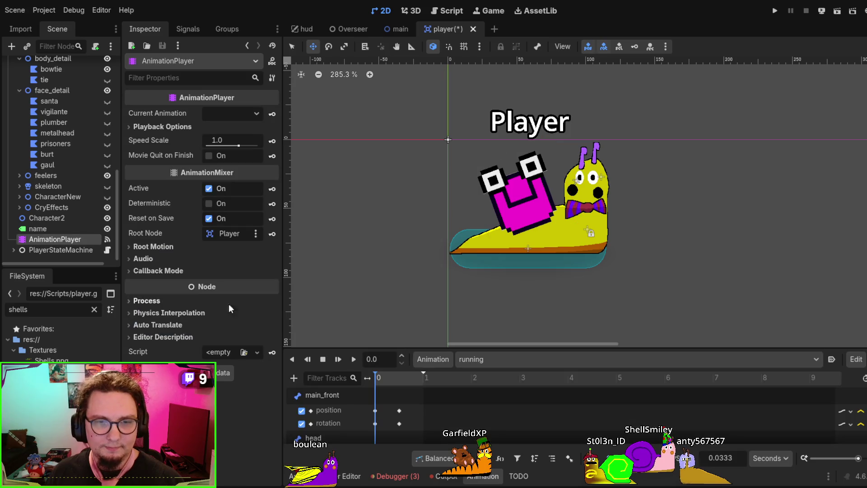
{"action": "left_click", "coordinate": [354, 360]}
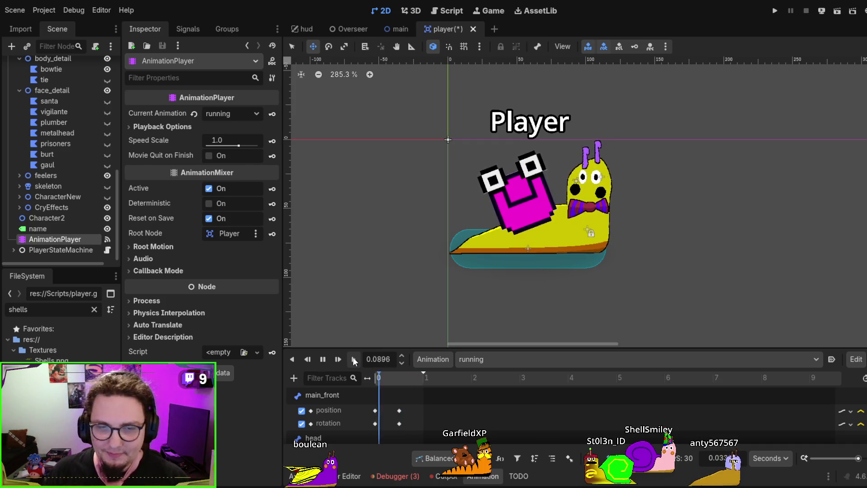
{"action": "left_click", "coordinate": [322, 359]}
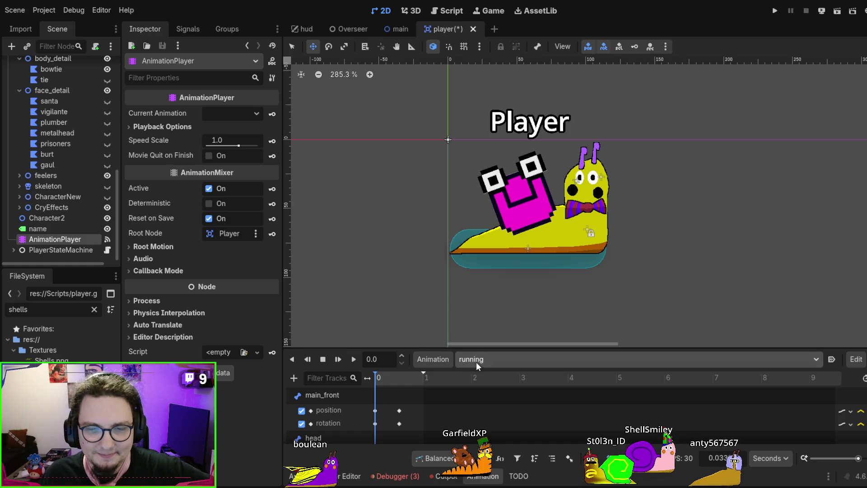
{"action": "left_click", "coordinate": [488, 359]}
{"action": "left_click", "coordinate": [497, 377]}
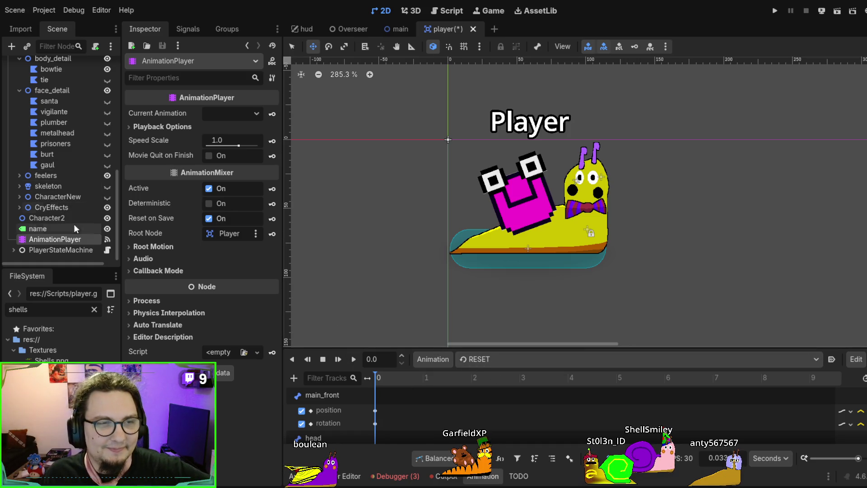
Reselect the boulean shell and show its polygon mesh in the Polygons tab
{"action": "scroll", "coordinate": [70, 189], "scroll_direction": "up", "scroll_amount": 3}
{"action": "scroll", "coordinate": [72, 162], "scroll_direction": "up", "scroll_amount": 5}
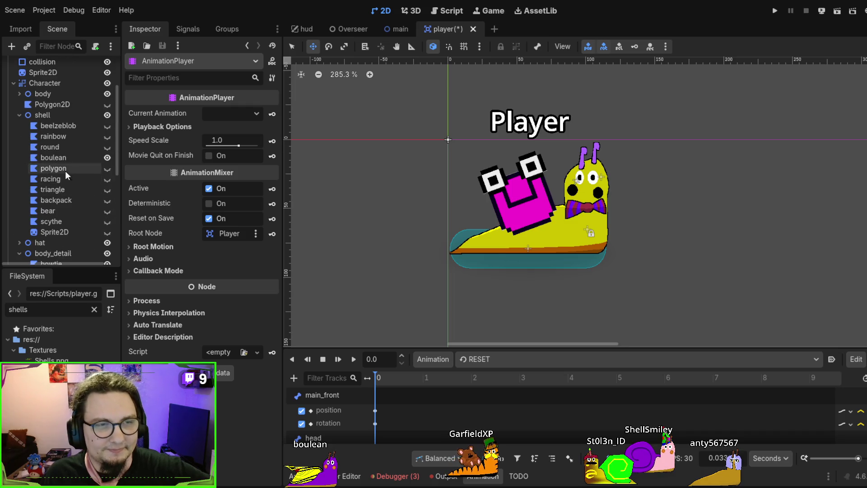
{"action": "left_click", "coordinate": [63, 157]}
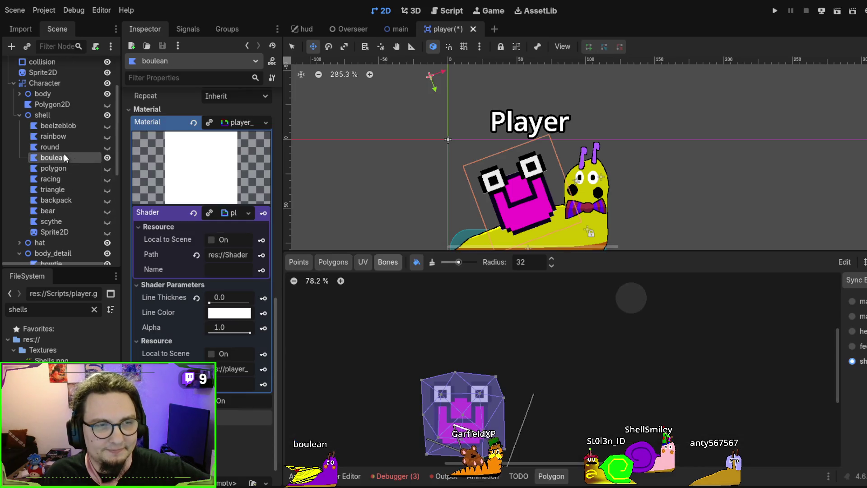
{"action": "scroll", "coordinate": [451, 189], "scroll_direction": "down", "scroll_amount": 3}
{"action": "left_click", "coordinate": [334, 262]}
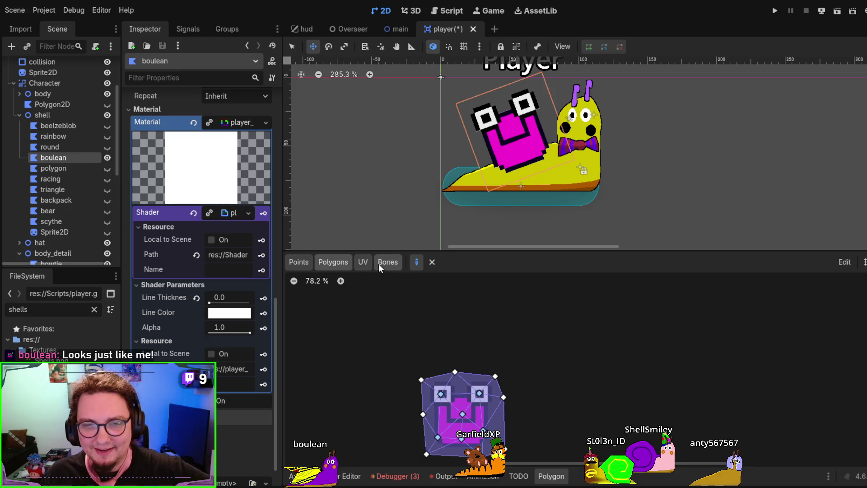
Show the boulean shell's bone weights for the head bone
{"action": "scroll", "coordinate": [420, 305], "scroll_direction": "down", "scroll_amount": 2}
{"action": "scroll", "coordinate": [423, 310], "scroll_direction": "up", "scroll_amount": 1, "text": "ctrl"}
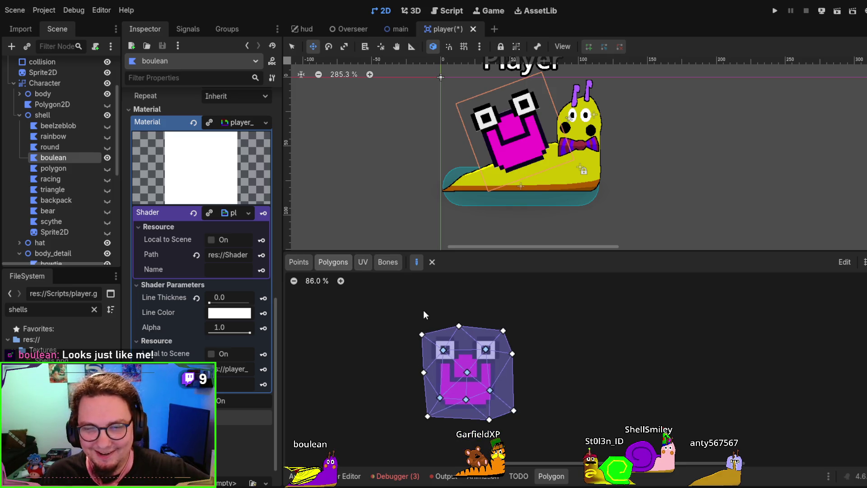
{"action": "left_click", "coordinate": [384, 263]}
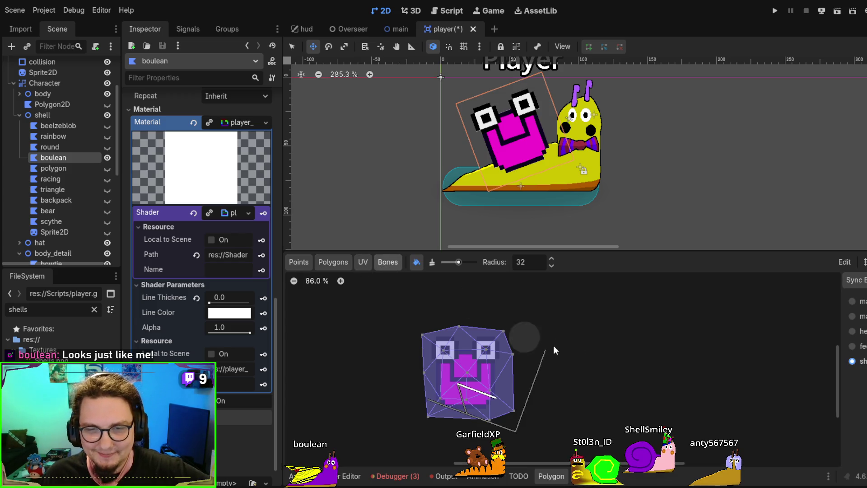
{"action": "left_click", "coordinate": [853, 332]}
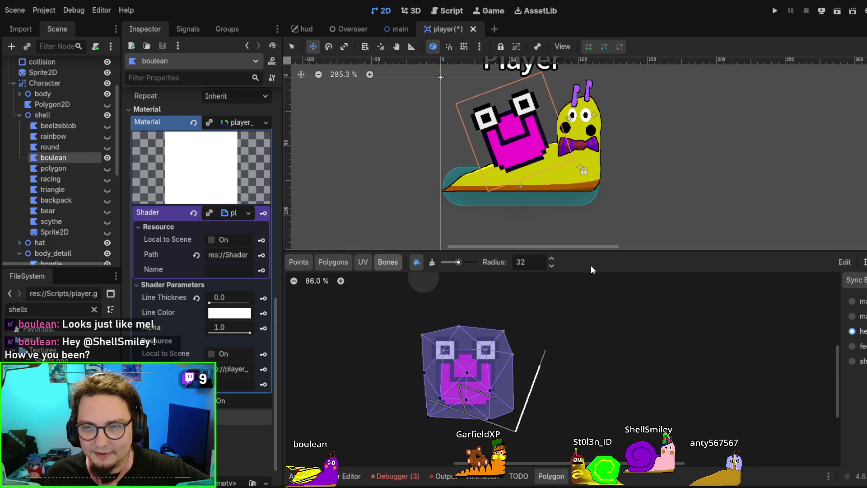
Replay the 'running' animation while viewing the snail
{"action": "left_click", "coordinate": [483, 476]}
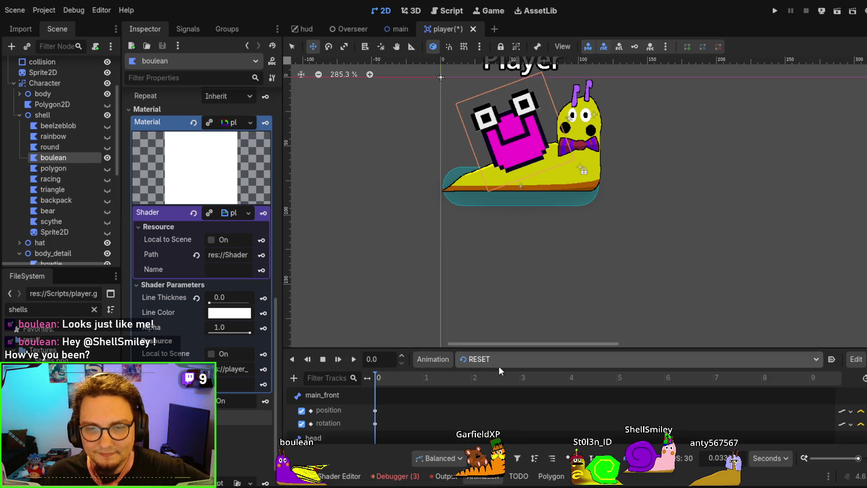
{"action": "left_click", "coordinate": [351, 361]}
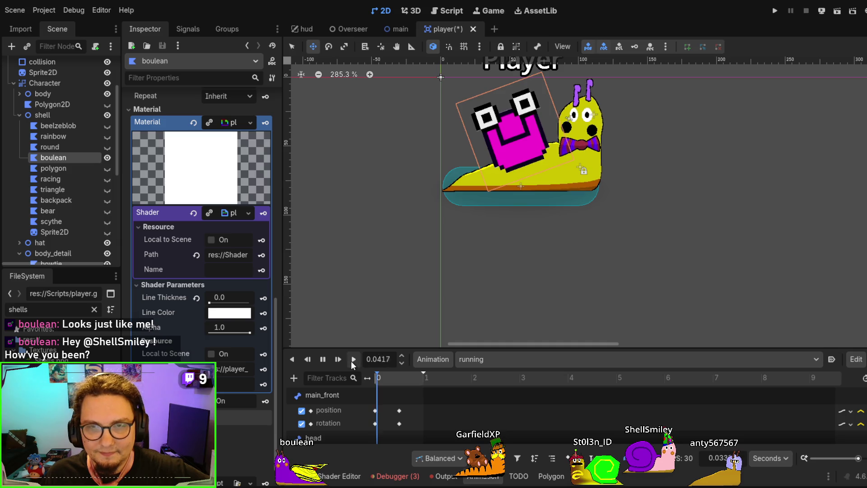
{"action": "left_click_drag", "start_coordinate": [469, 207], "coordinate": [450, 270]}
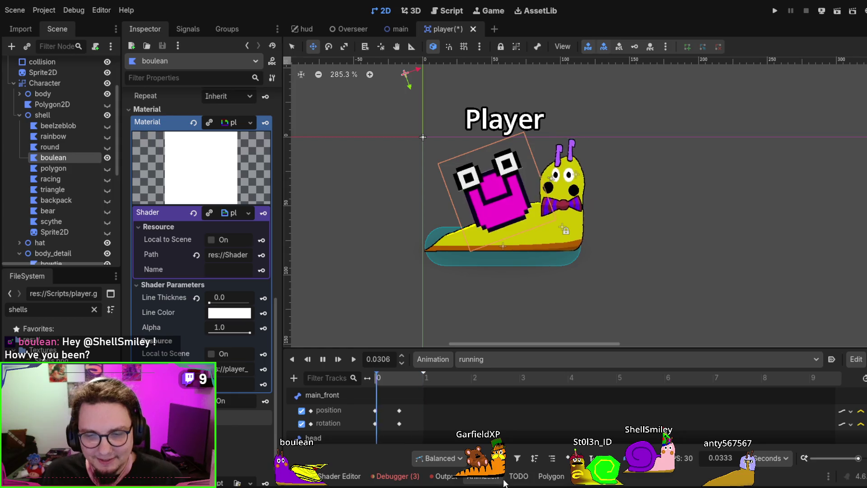
{"action": "left_click", "coordinate": [547, 479]}
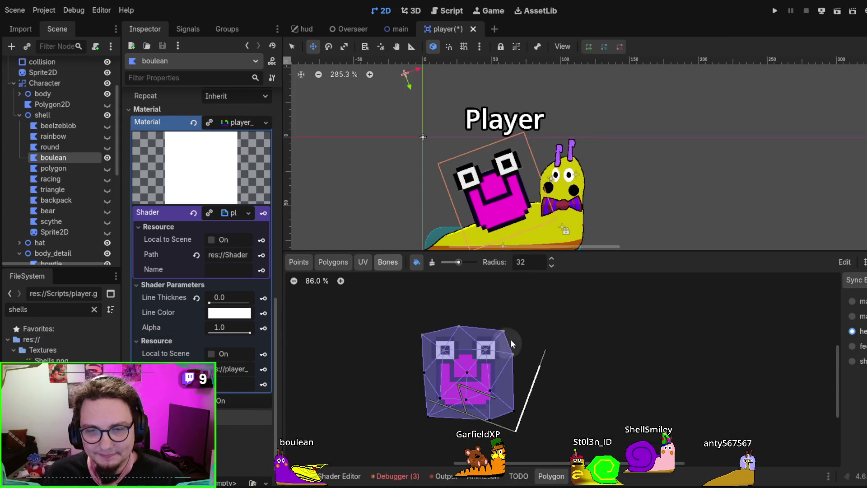
Reduce the bone-weight brush strength, zoom out, and deselect the boulean shell
{"action": "left_click", "coordinate": [431, 266]}
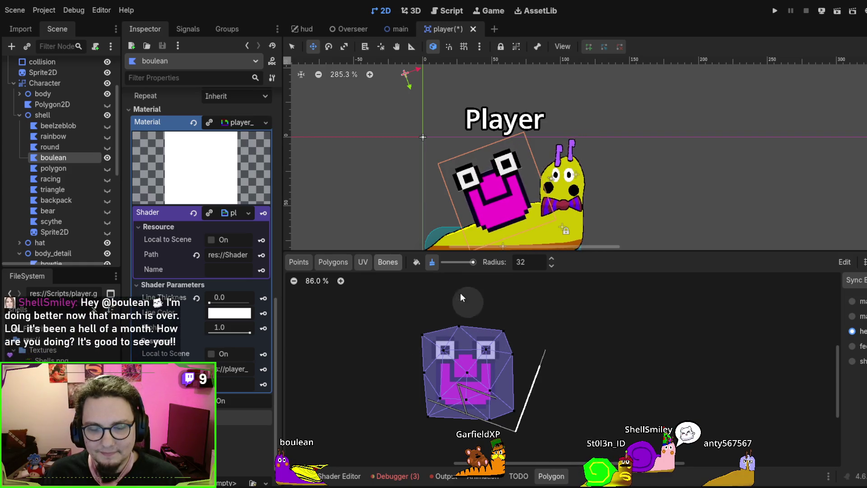
{"action": "left_click", "coordinate": [416, 264]}
{"action": "left_click", "coordinate": [454, 262]}
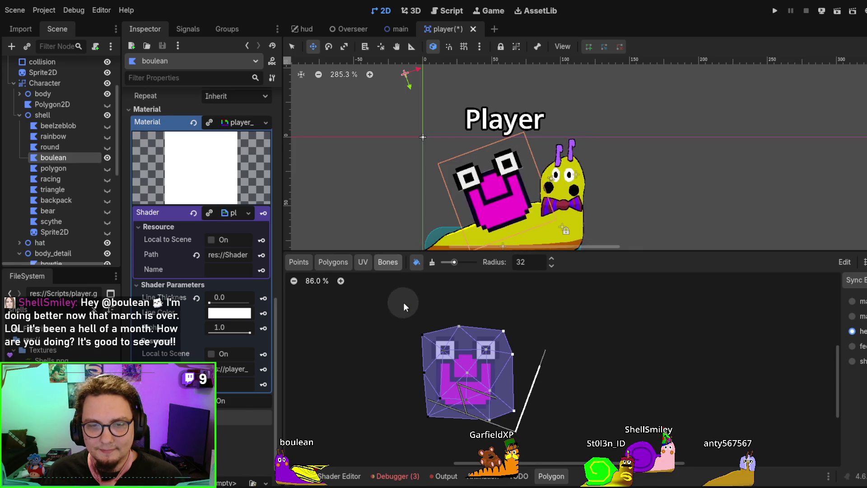
{"action": "left_click_drag", "start_coordinate": [448, 261], "coordinate": [446, 262]}
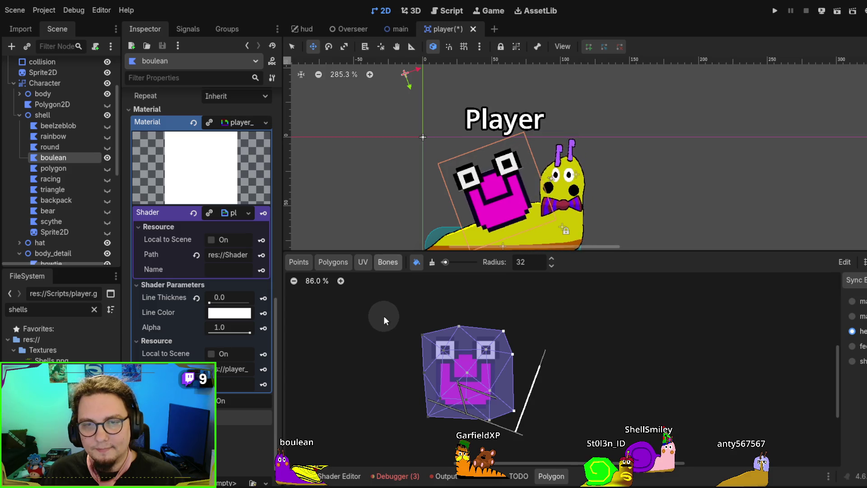
{"action": "scroll", "coordinate": [376, 164], "scroll_direction": "down", "scroll_amount": 2}
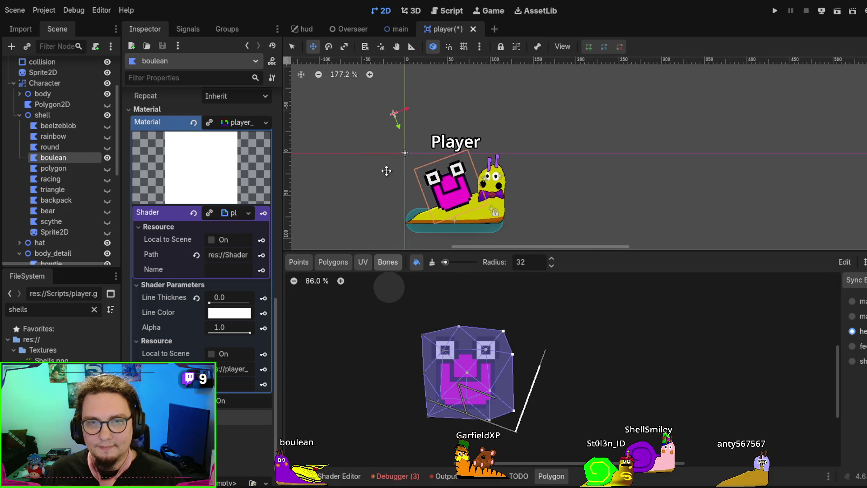
{"action": "left_click", "coordinate": [345, 189]}
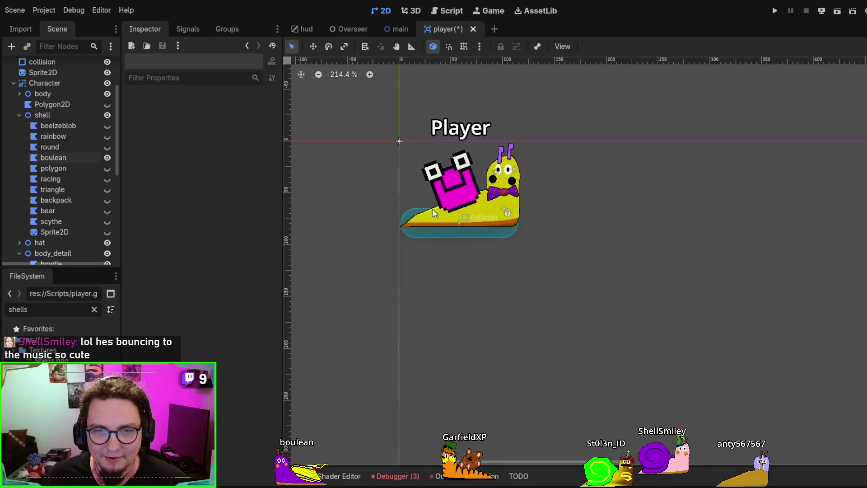
Stop the player's animation playback and set the animation back to RESET
{"action": "scroll", "coordinate": [435, 199], "scroll_direction": "up", "scroll_amount": 6}
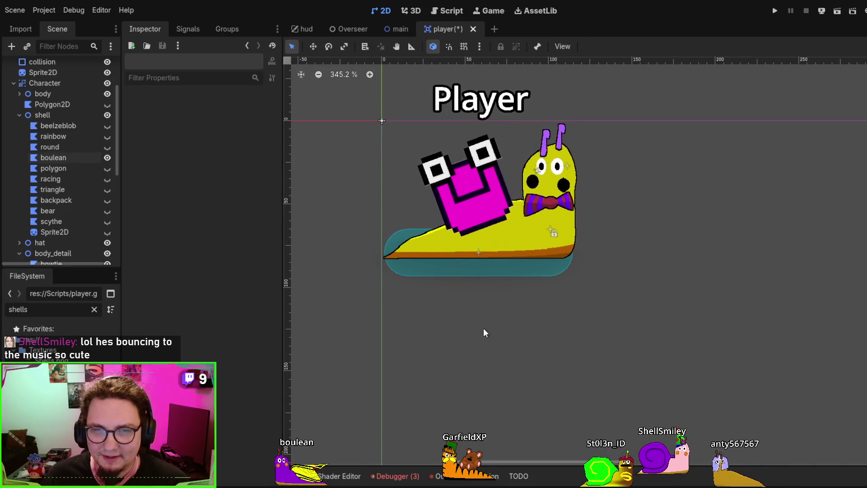
{"action": "scroll", "coordinate": [482, 422], "scroll_direction": "up", "scroll_amount": 1}
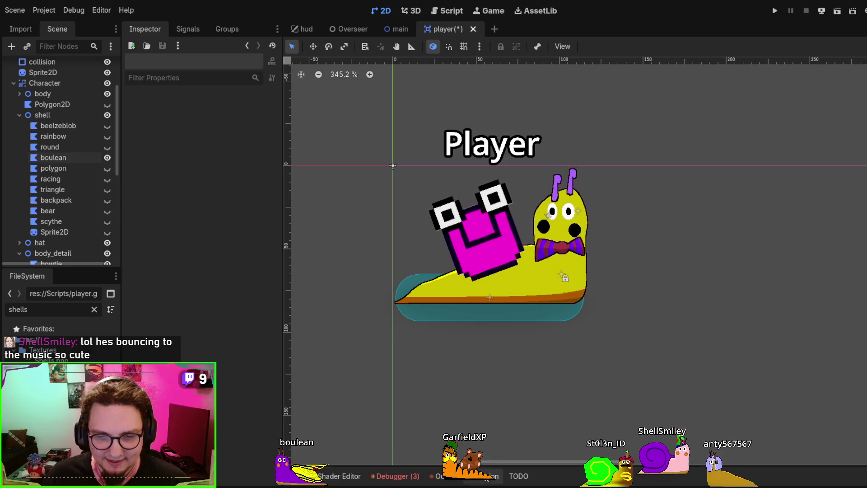
{"action": "left_click", "coordinate": [483, 476]}
{"action": "key", "text": "s"}
{"action": "left_click", "coordinate": [505, 359]}
{"action": "left_click", "coordinate": [501, 329]}
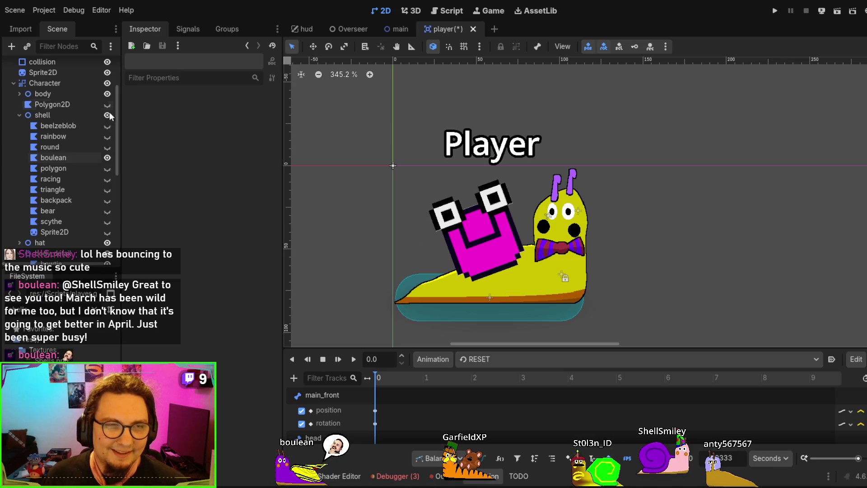
Save the player scene with the new pink shell sprite hidden, then go to the main scene
{"action": "left_click", "coordinate": [63, 155]}
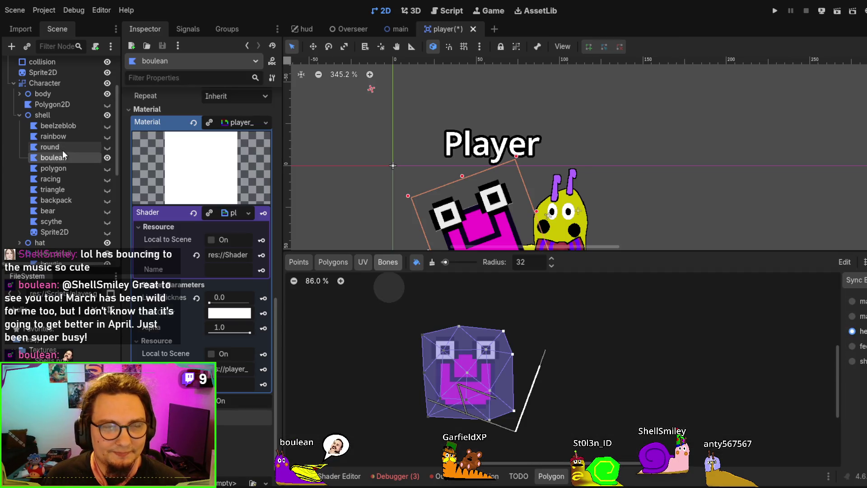
{"action": "scroll", "coordinate": [434, 94], "scroll_direction": "down", "scroll_amount": 2}
{"action": "key", "text": "ctrl+s"}
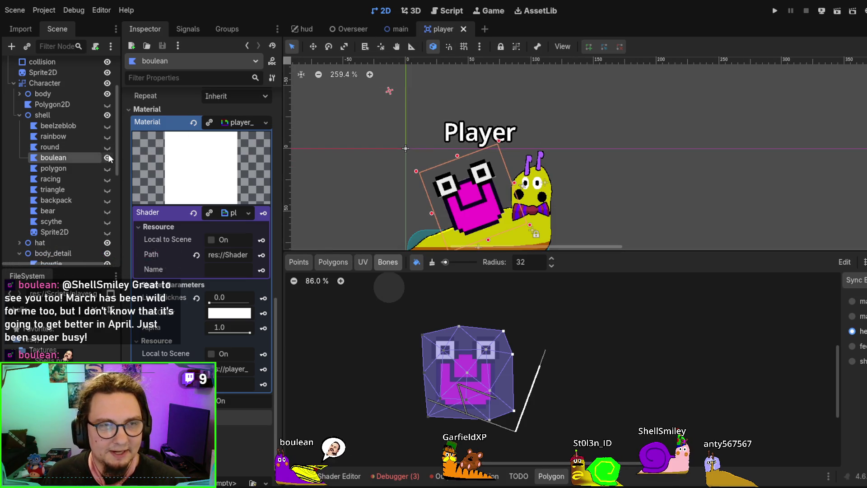
{"action": "left_click", "coordinate": [107, 156]}
{"action": "left_click", "coordinate": [389, 29]}
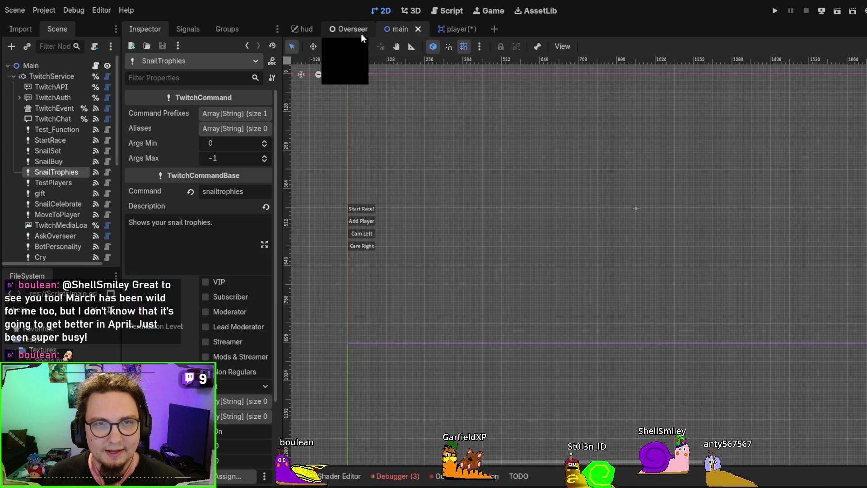
Check the Overseer scene, return to main, and open savedata.gd in the script editor
{"action": "left_click", "coordinate": [341, 31]}
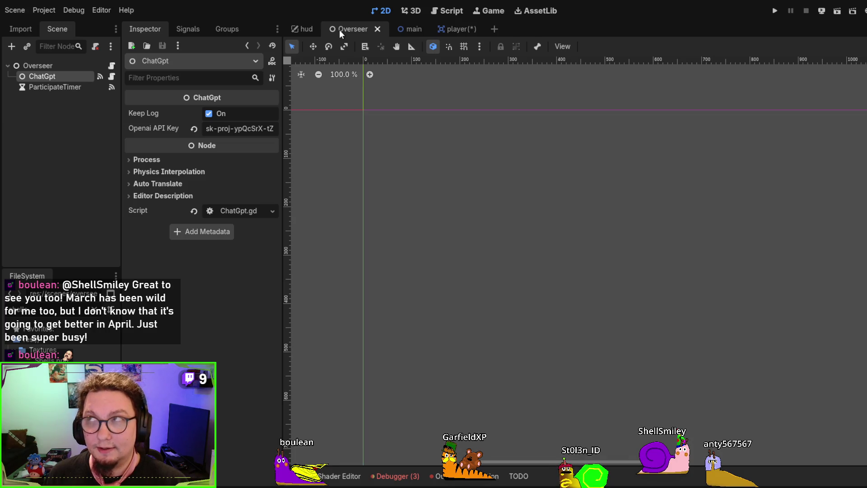
{"action": "left_click", "coordinate": [402, 31]}
{"action": "left_click", "coordinate": [461, 12]}
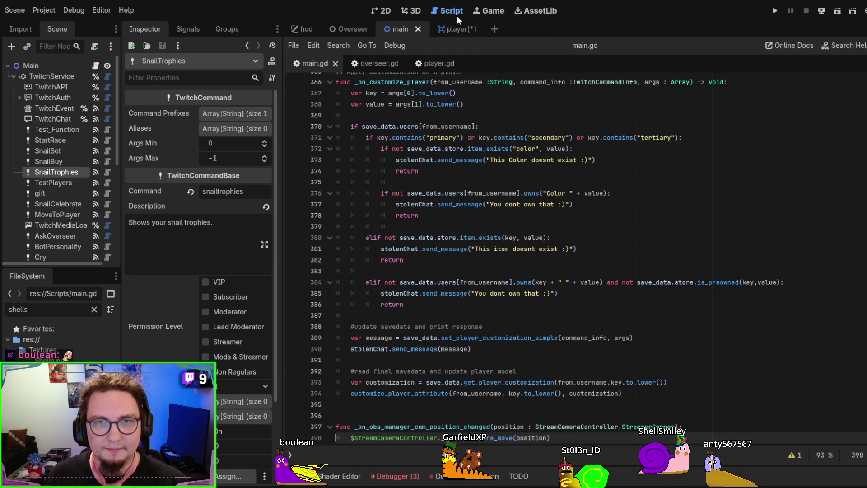
{"action": "type", "text": "save"}
{"action": "double_click", "coordinate": [54, 360]}
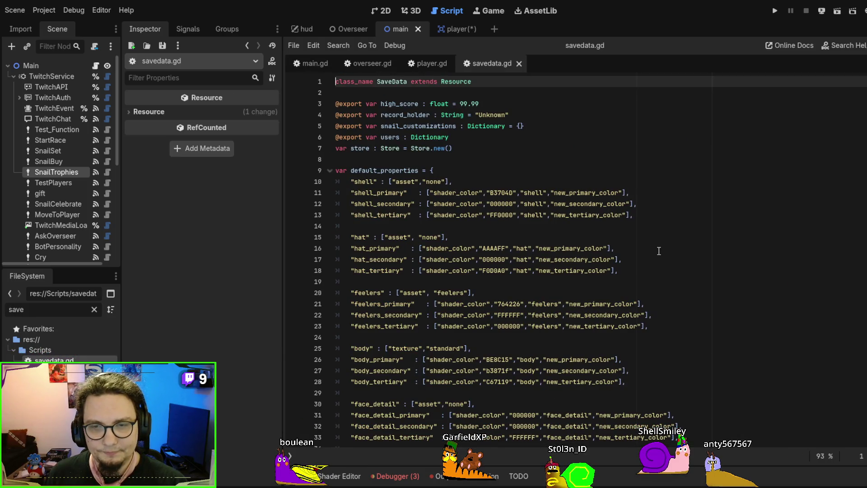
Filter the FileSystem dock for 'store' and open Store.gd
{"action": "scroll", "coordinate": [658, 251], "scroll_direction": "down", "scroll_amount": 5}
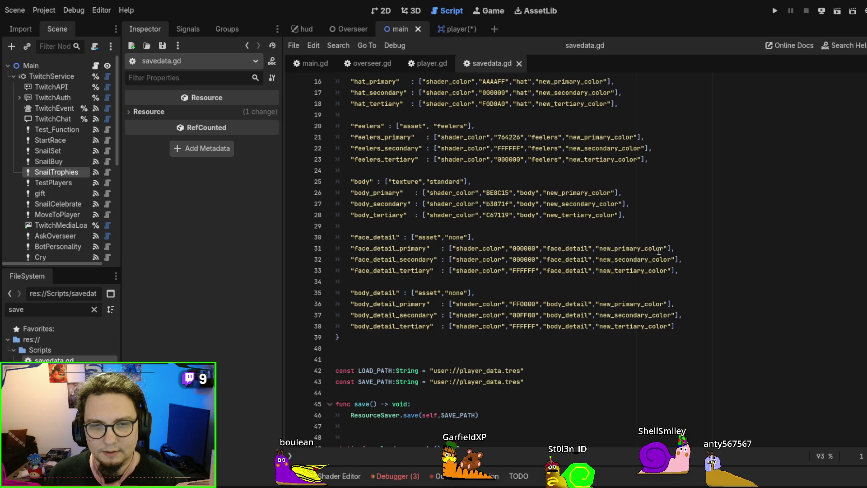
{"action": "double_click", "coordinate": [16, 309]}
{"action": "type", "text": "storre"}
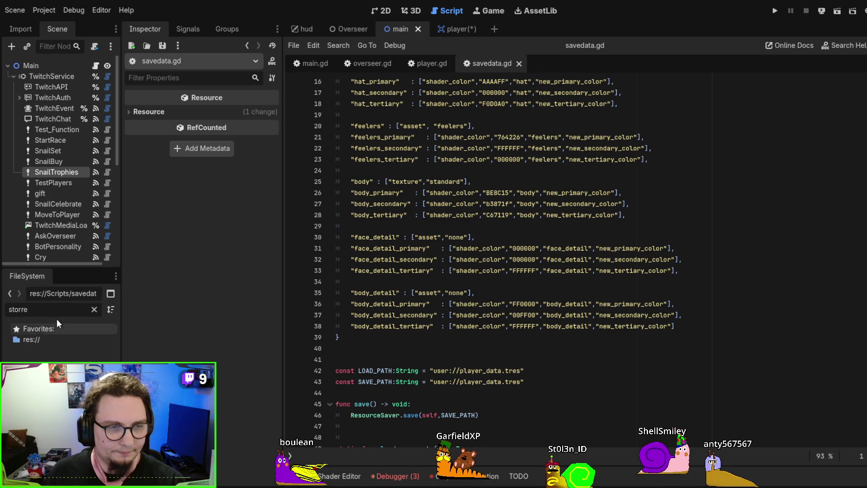
{"action": "key", "text": "BackSpace"}
{"action": "key", "text": "BackSpace"}
{"action": "type", "text": "e"}
{"action": "double_click", "coordinate": [47, 360]}
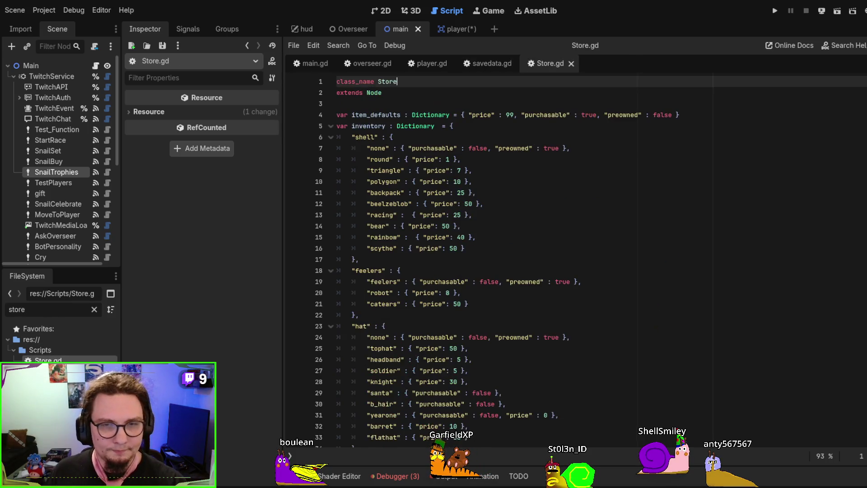
Duplicate the scythe inventory entry and rename the copy's key to a new shell starting 'bo'
{"action": "scroll", "coordinate": [525, 215], "scroll_direction": "down", "scroll_amount": 11}
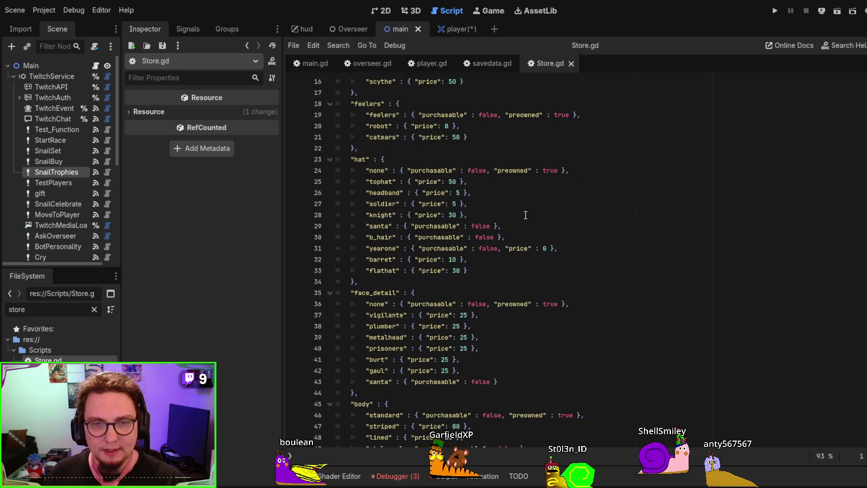
{"action": "scroll", "coordinate": [525, 213], "scroll_direction": "down", "scroll_amount": 2}
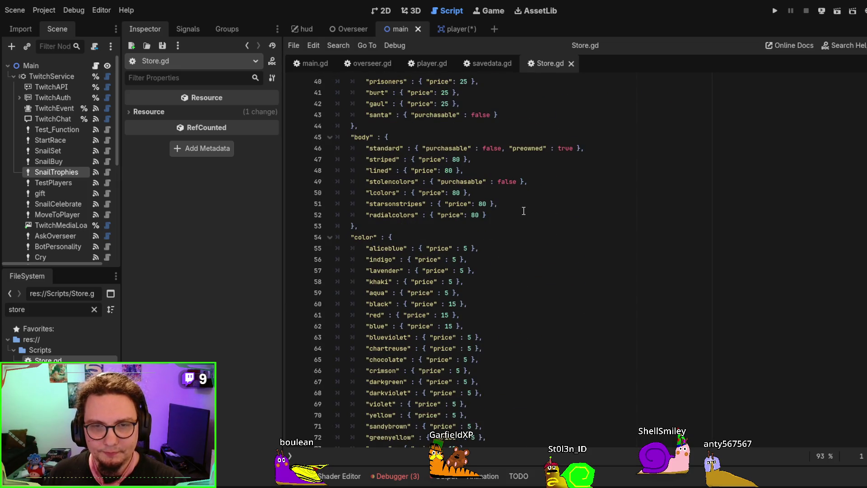
{"action": "scroll", "coordinate": [523, 211], "scroll_direction": "down", "scroll_amount": 4}
{"action": "scroll", "coordinate": [523, 211], "scroll_direction": "down", "scroll_amount": 3}
{"action": "scroll", "coordinate": [523, 210], "scroll_direction": "up", "scroll_amount": 14}
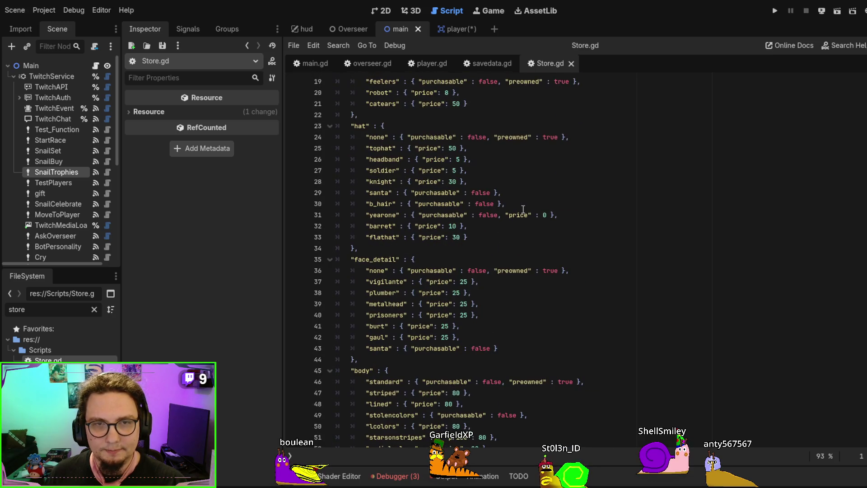
{"action": "scroll", "coordinate": [523, 210], "scroll_direction": "up", "scroll_amount": 6}
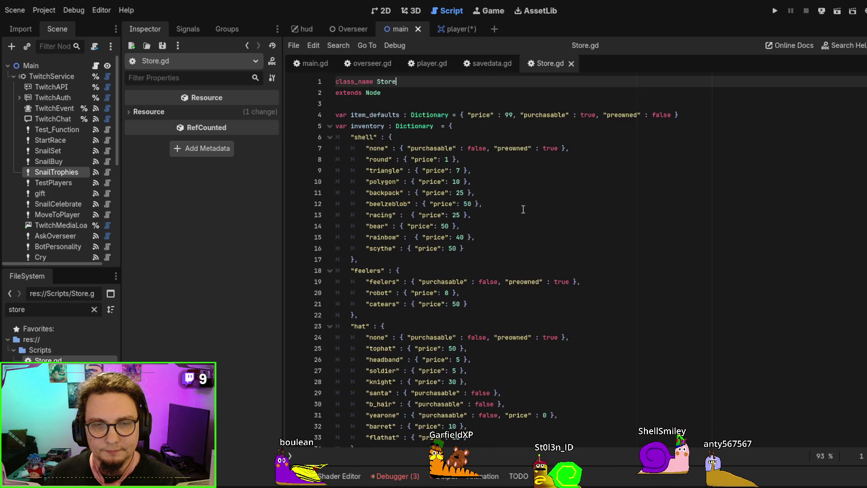
{"action": "left_click", "coordinate": [498, 246]}
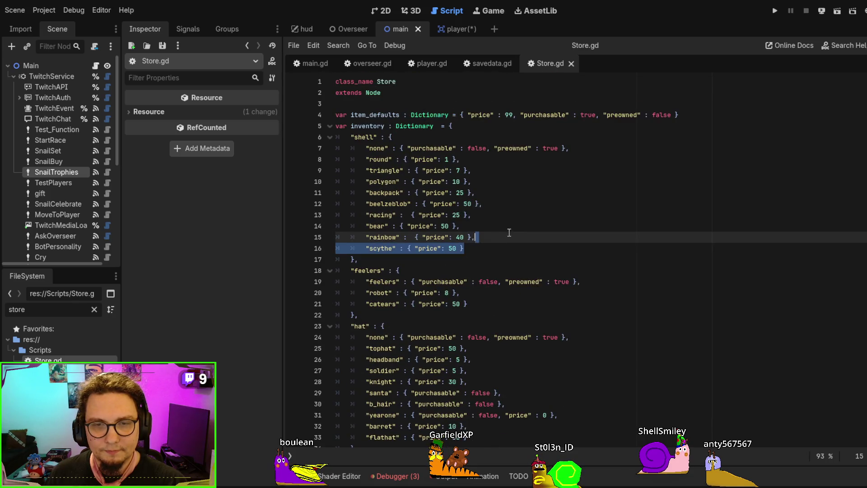
{"action": "key", "text": "ctrl+shift+d"}
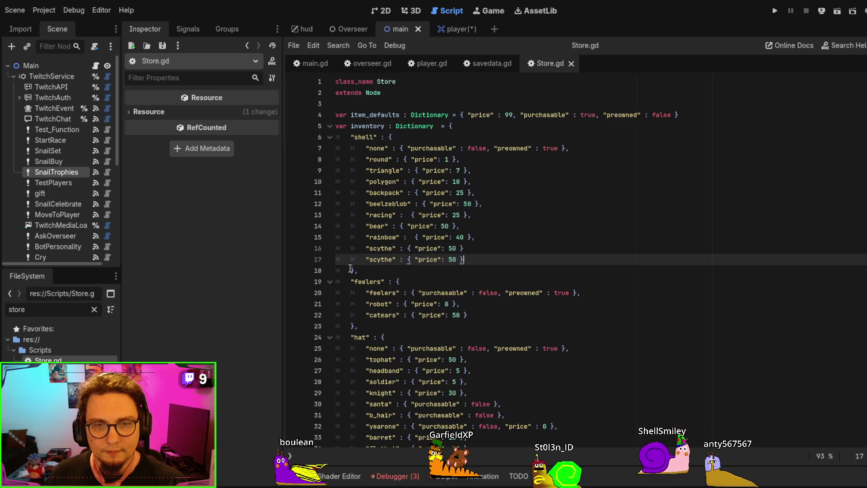
{"action": "double_click", "coordinate": [370, 259]}
{"action": "type", "text": "boulean"}
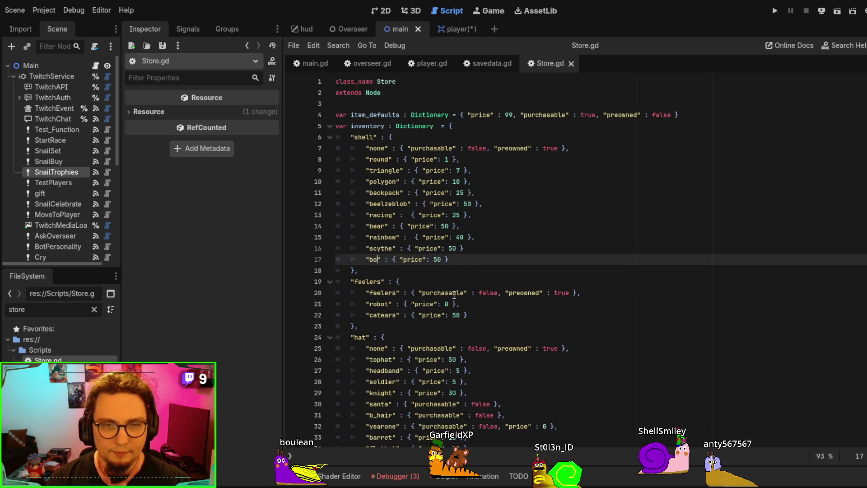
Replace the new entry's price with the none entry's "purchasable": false, fix the comma, and save Store.gd
{"action": "left_click", "coordinate": [402, 148]}
{"action": "left_click_drag", "start_coordinate": [407, 148], "coordinate": [492, 151]}
{"action": "key", "text": "ctrl+c"}
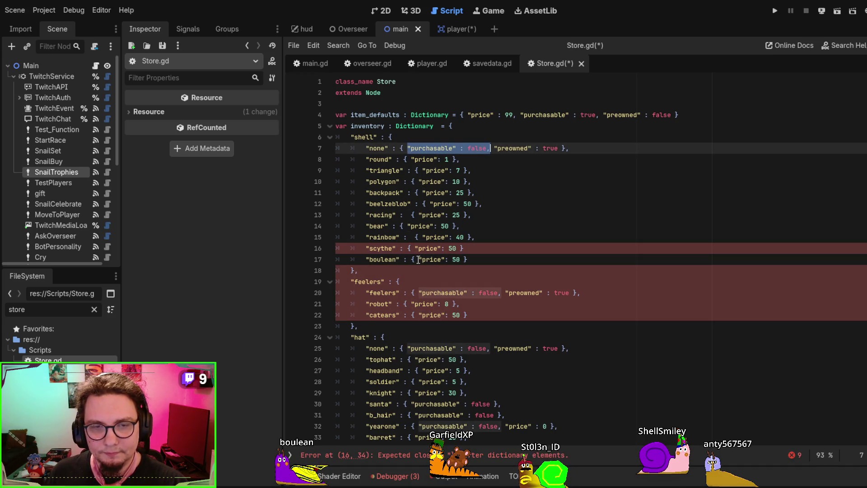
{"action": "left_click_drag", "start_coordinate": [418, 260], "coordinate": [460, 259]}
{"action": "key", "text": "ctrl+v"}
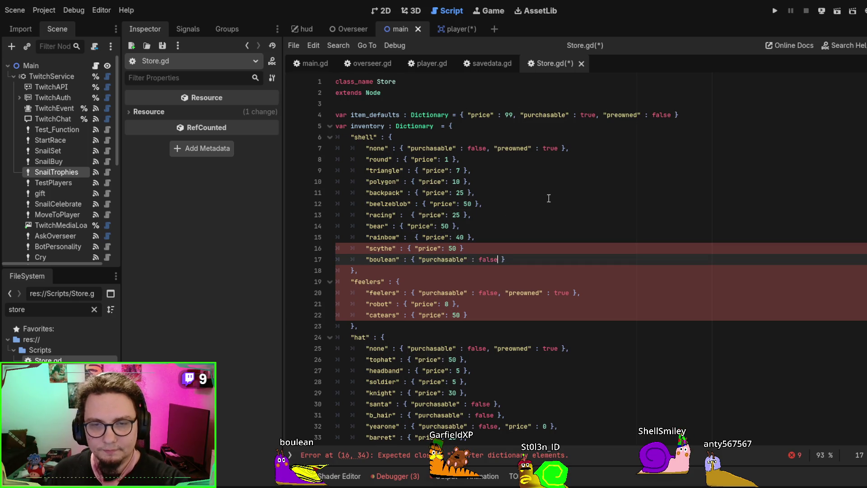
{"action": "left_click", "coordinate": [546, 219]}
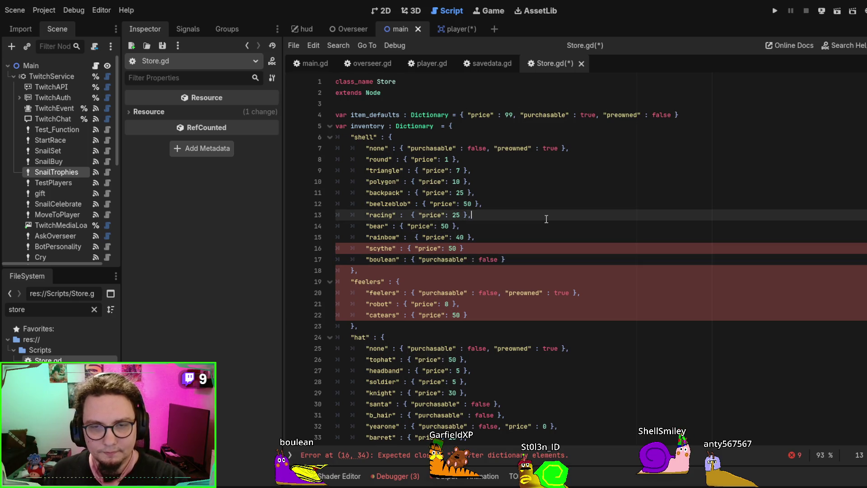
{"action": "left_click", "coordinate": [524, 247]}
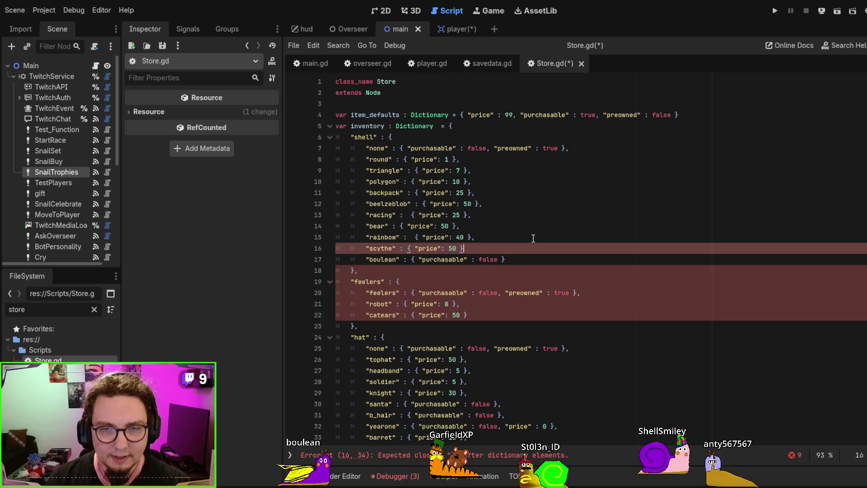
{"action": "type", "text": ","}
{"action": "left_click", "coordinate": [533, 238]}
{"action": "key", "text": "ctrl+s"}
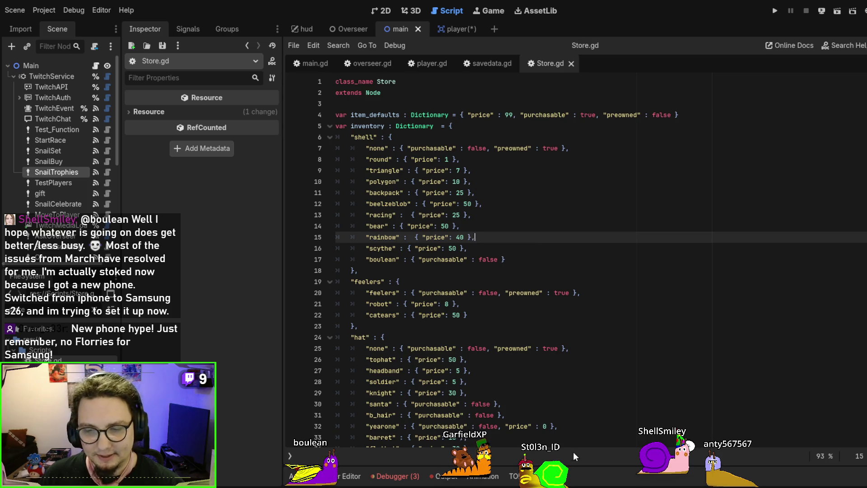
{"action": "key", "text": "alt+Tab"}
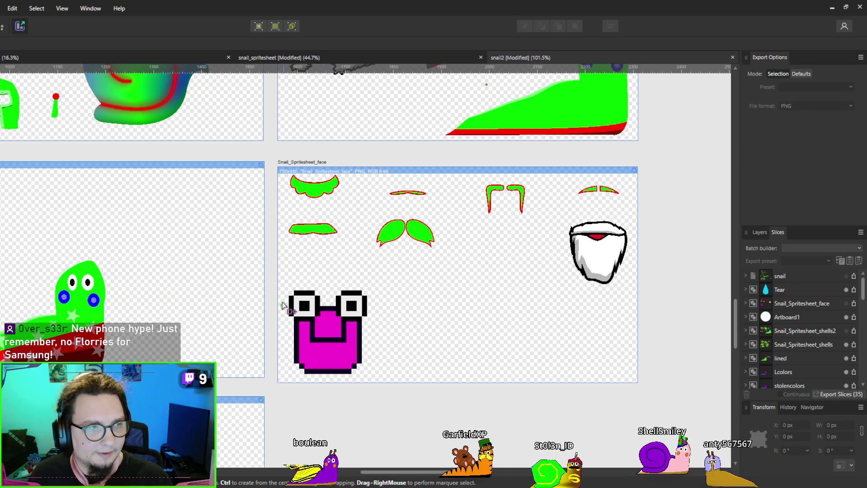
Run the game to test the new store entry, stop it, and return to main.gd
{"action": "left_click", "coordinate": [831, 8]}
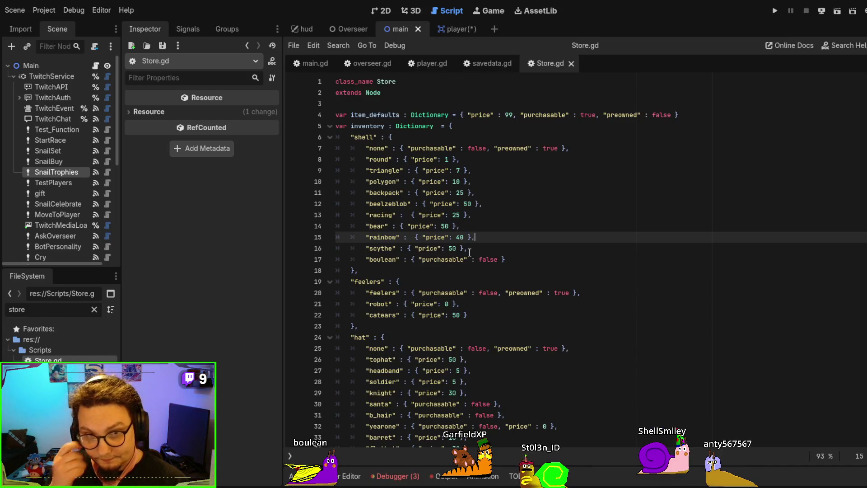
{"action": "key", "text": "ctrl+s"}
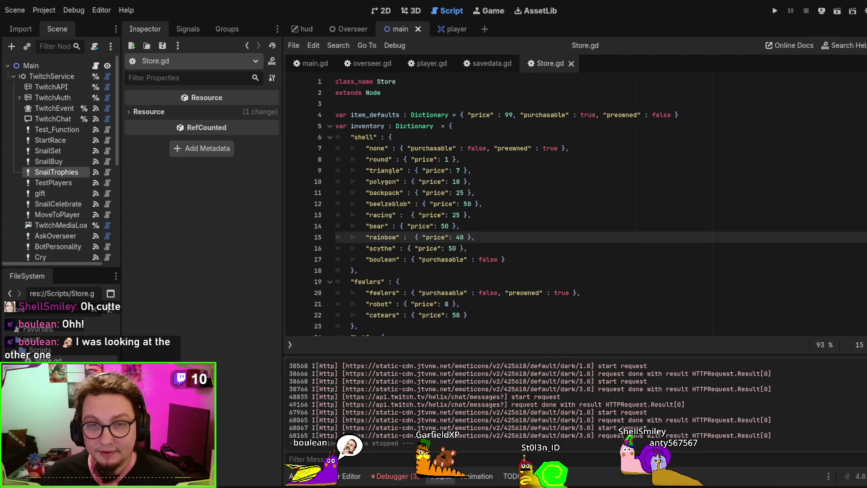
{"action": "left_click", "coordinate": [541, 231]}
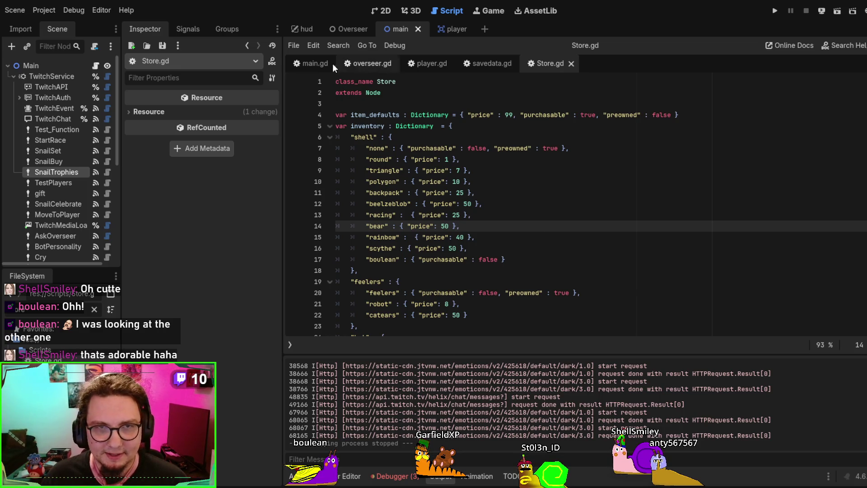
{"action": "left_click", "coordinate": [309, 63]}
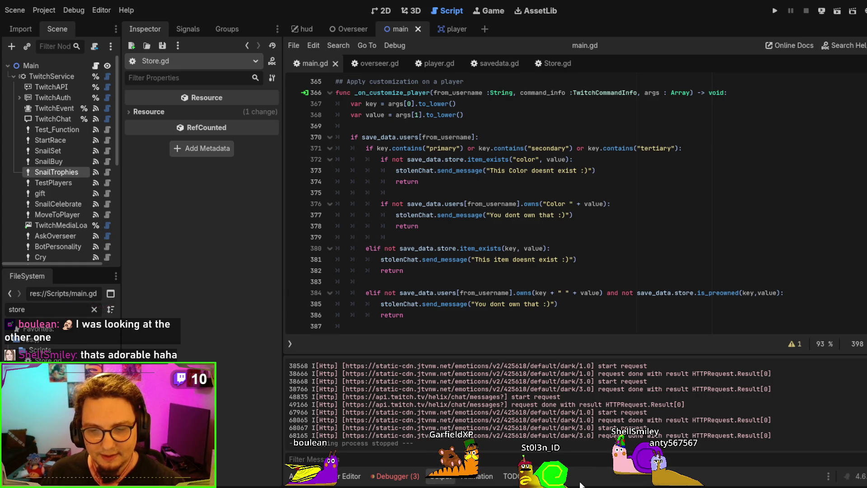
{"action": "key", "text": "alt+Tab"}
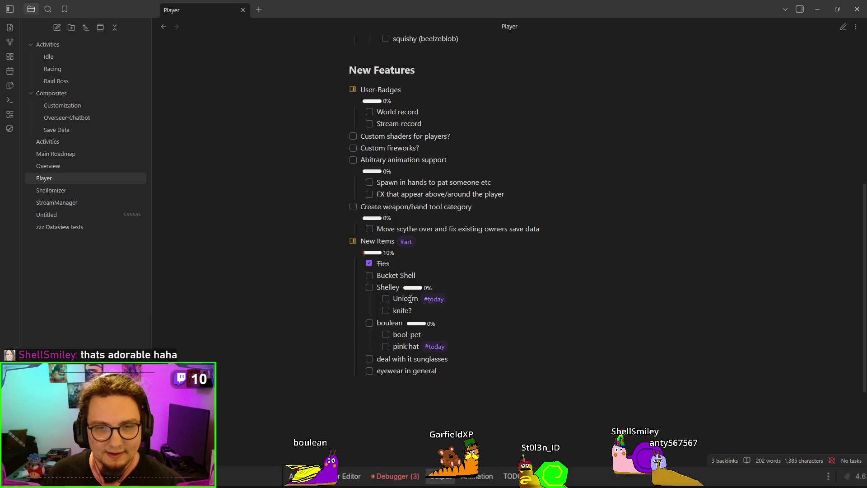
Check off the pink hat task, the bool-pet task and their parent item in the Player note
{"action": "left_click", "coordinate": [386, 346]}
{"action": "left_click", "coordinate": [386, 334]}
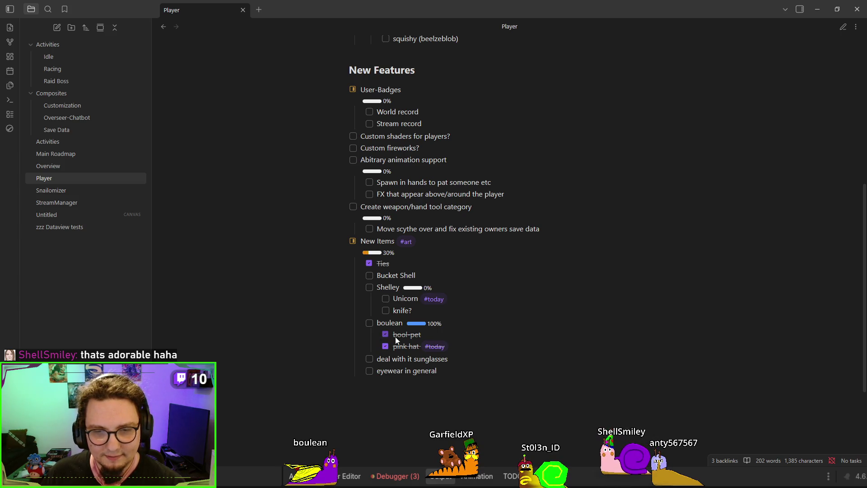
{"action": "left_click", "coordinate": [367, 322]}
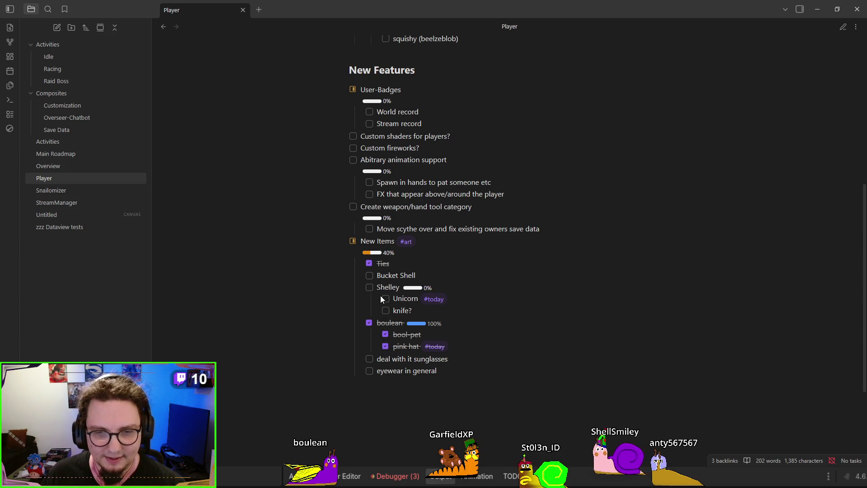
{"action": "left_click_drag", "start_coordinate": [417, 310], "coordinate": [354, 291]}
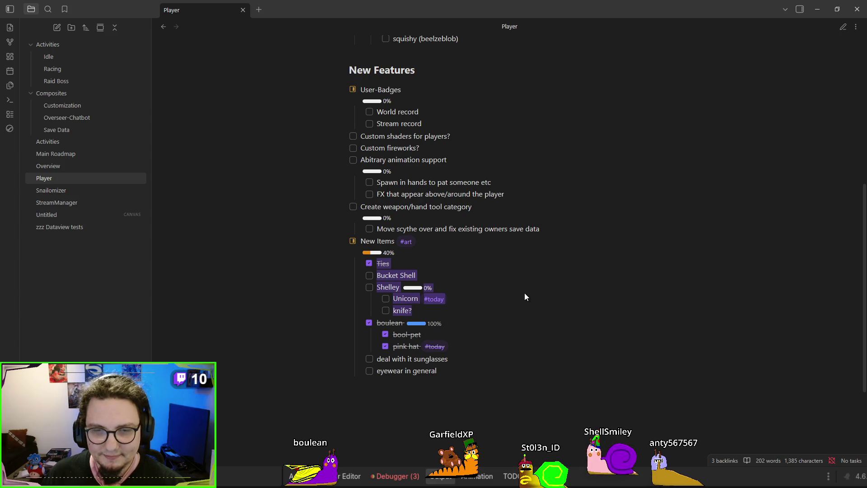
{"action": "left_click", "coordinate": [772, 338]}
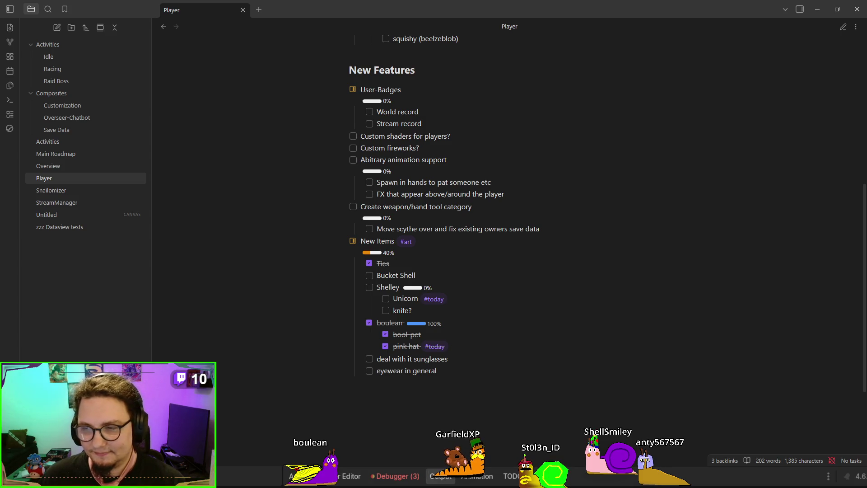
{"action": "key", "text": "alt+Tab"}
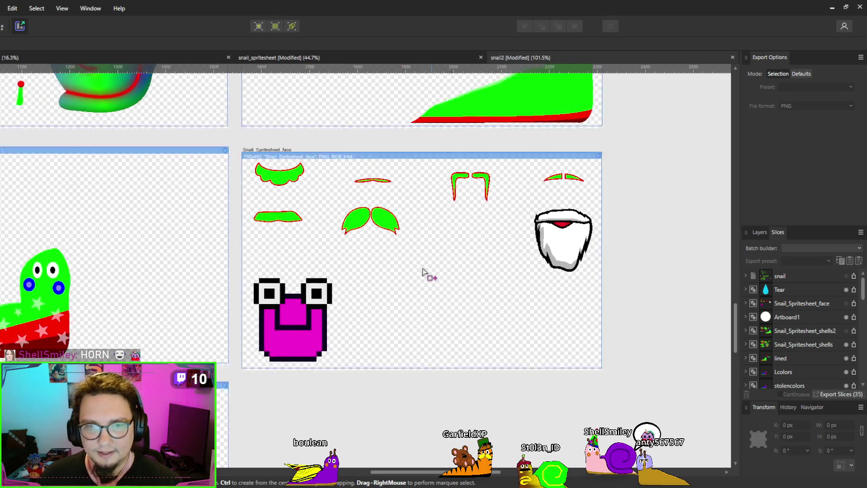
Switch from the Export persona to the Designer persona and zoom out over the spritesheet artboards
{"action": "scroll", "coordinate": [430, 280], "scroll_direction": "up", "scroll_amount": 3}
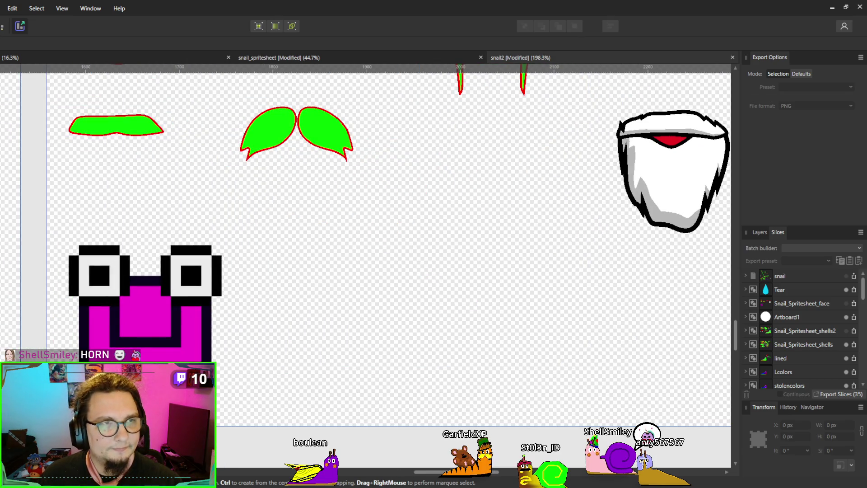
{"action": "key", "text": "ctrl+1"}
{"action": "scroll", "coordinate": [242, 202], "scroll_direction": "down", "scroll_amount": 1}
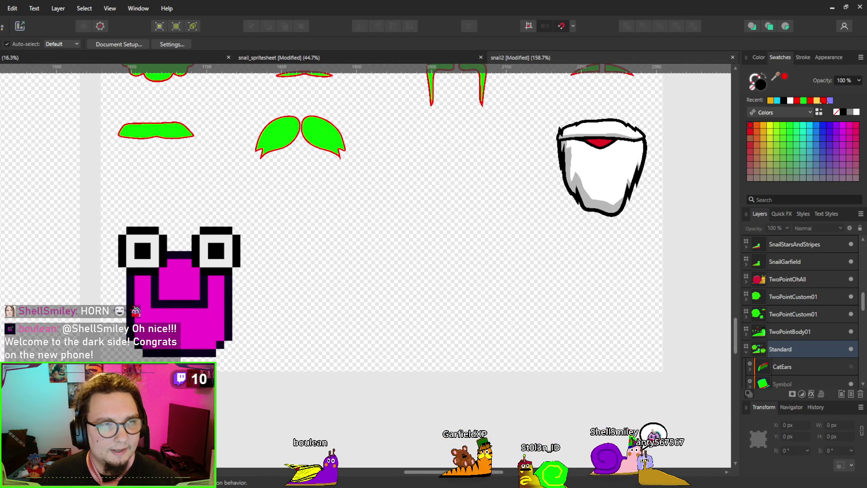
{"action": "scroll", "coordinate": [252, 241], "scroll_direction": "down", "scroll_amount": 5}
{"action": "key", "text": "p"}
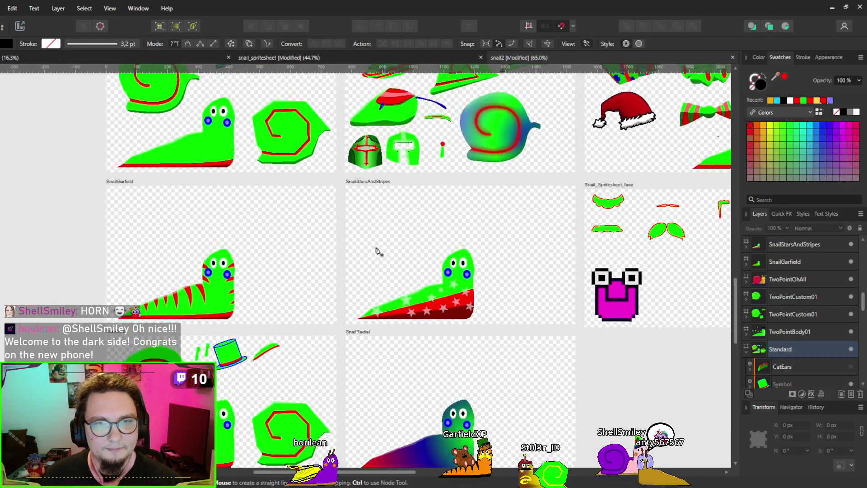
{"action": "scroll", "coordinate": [253, 241], "scroll_direction": "up", "scroll_amount": 7}
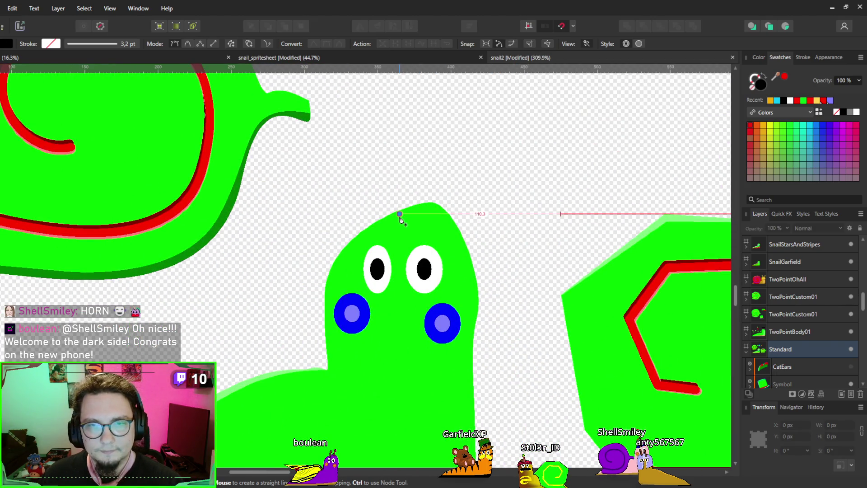
Draw a closed triangular horn outline with the Pen tool on top of the snail's head
{"action": "left_click", "coordinate": [399, 214]}
{"action": "left_click", "coordinate": [429, 219]}
{"action": "left_click", "coordinate": [472, 121]}
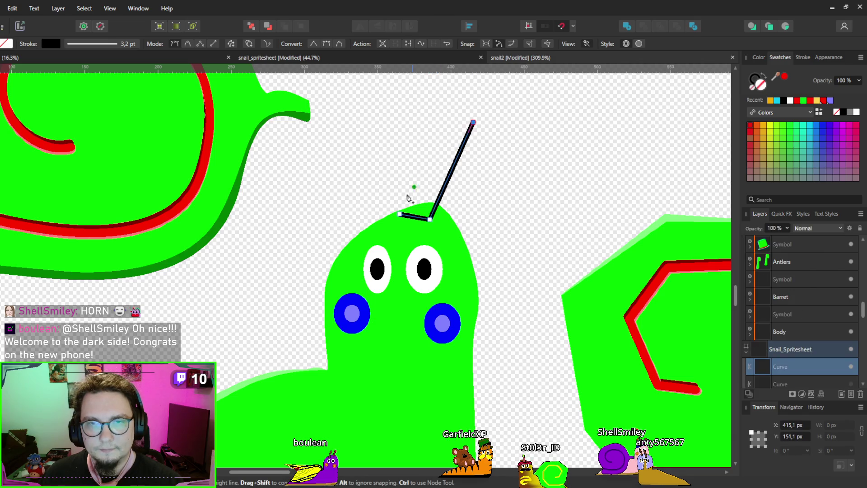
{"action": "left_click", "coordinate": [399, 214]}
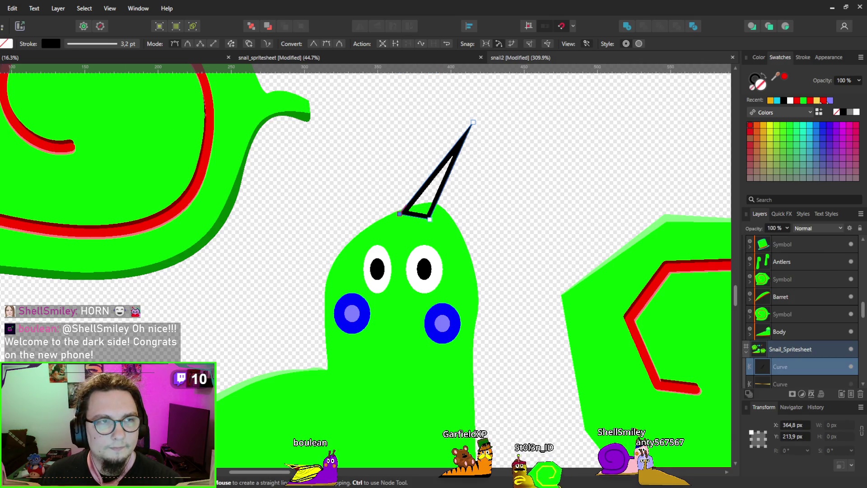
Curve both sides of the horn and make it a solid bright green fill with no stroke
{"action": "key", "text": "v"}
{"action": "scroll", "coordinate": [430, 242], "scroll_direction": "up", "scroll_amount": 3}
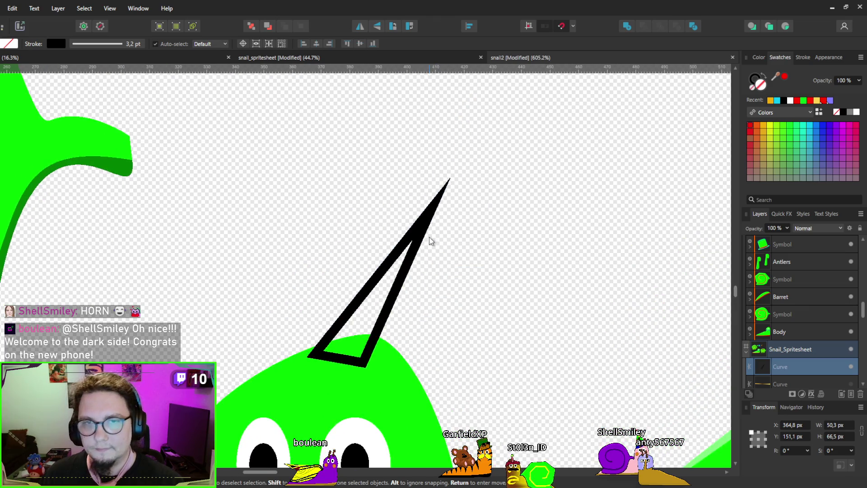
{"action": "left_click", "coordinate": [430, 242]}
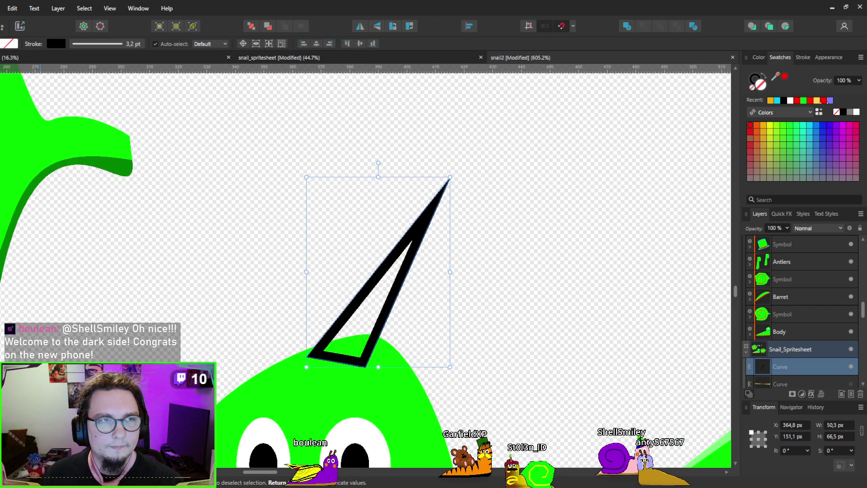
{"action": "key", "text": "a"}
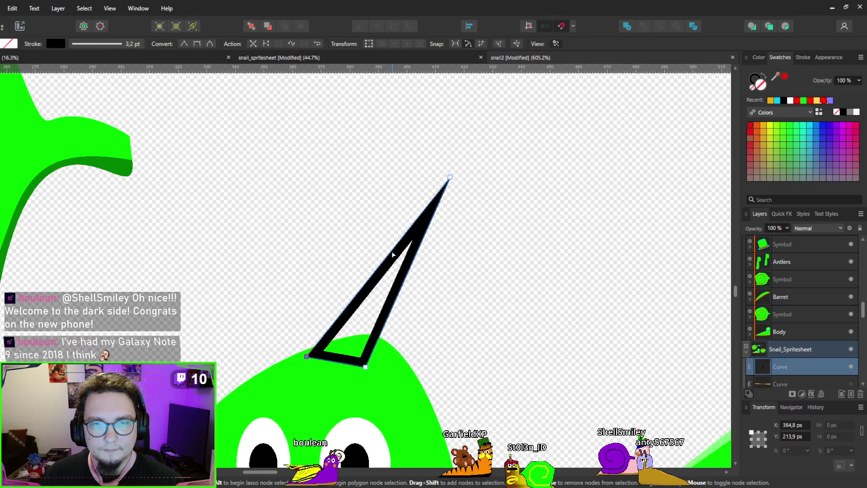
{"action": "left_click_drag", "start_coordinate": [388, 256], "coordinate": [399, 263]}
{"action": "left_click_drag", "start_coordinate": [449, 177], "coordinate": [450, 154]}
{"action": "left_click_drag", "start_coordinate": [413, 252], "coordinate": [425, 247]}
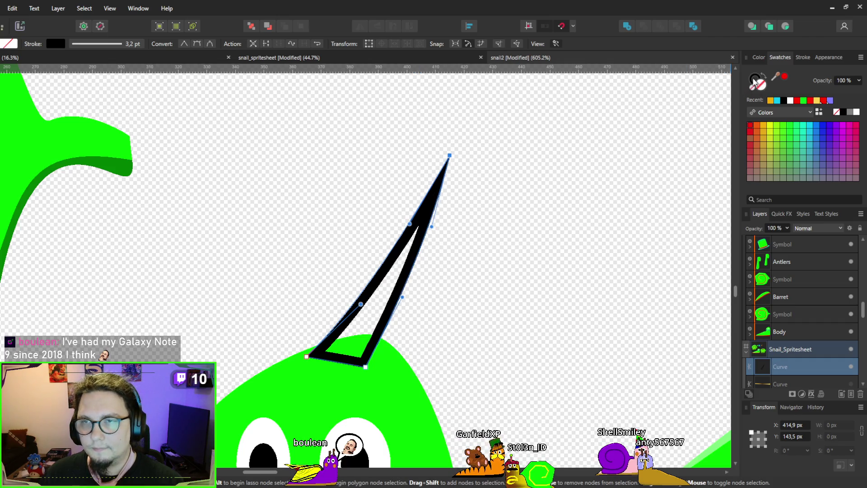
{"action": "left_click", "coordinate": [770, 78]}
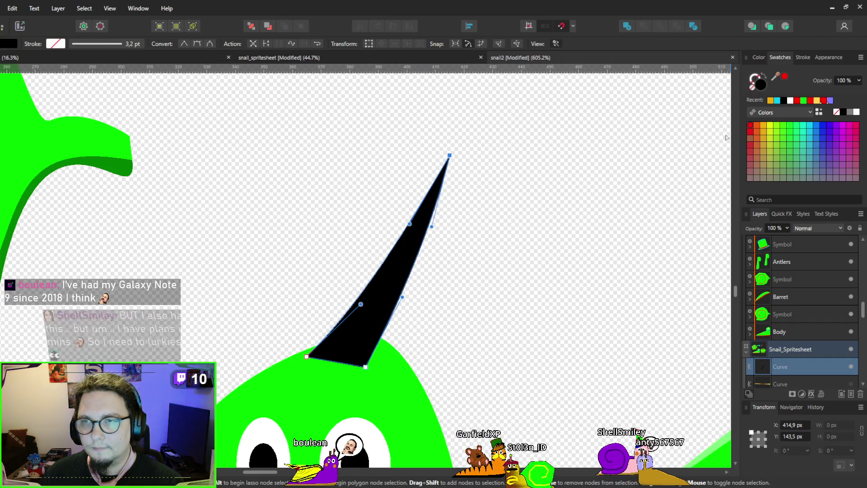
{"action": "left_click", "coordinate": [790, 126]}
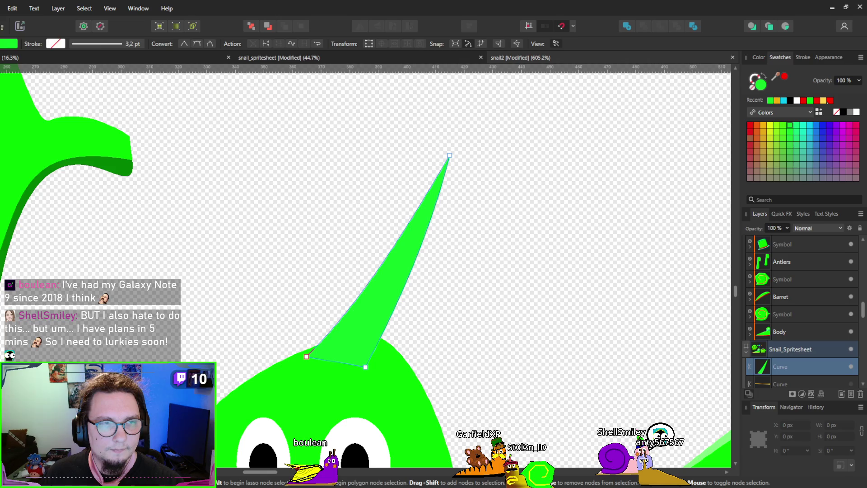
Draw five black Pencil stripes across the horn from tip to base
{"action": "key", "text": "n"}
{"action": "left_click_drag", "start_coordinate": [413, 208], "coordinate": [481, 187]}
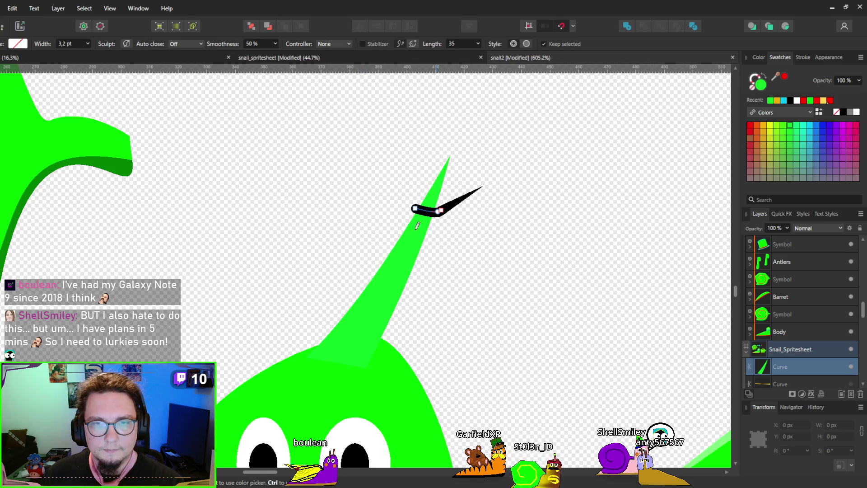
{"action": "left_click_drag", "start_coordinate": [396, 231], "coordinate": [434, 243]}
{"action": "left_click_drag", "start_coordinate": [377, 256], "coordinate": [442, 285]}
{"action": "left_click_drag", "start_coordinate": [374, 280], "coordinate": [411, 299]}
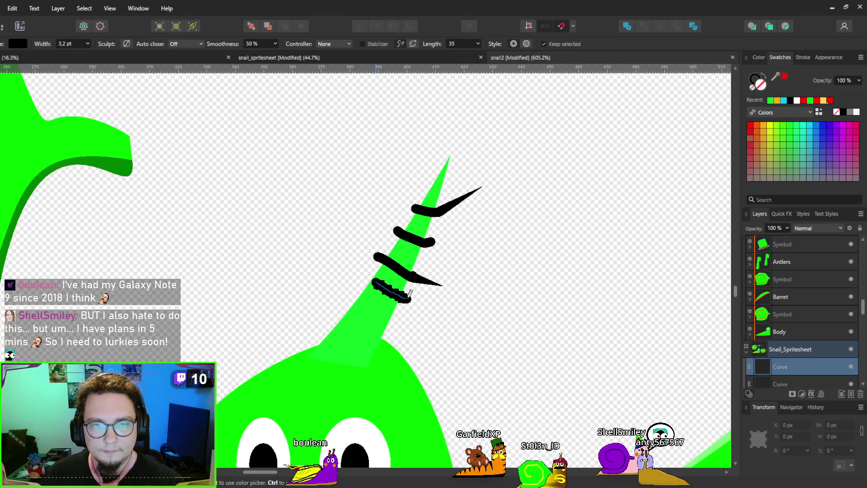
{"action": "left_click_drag", "start_coordinate": [320, 314], "coordinate": [384, 338]}
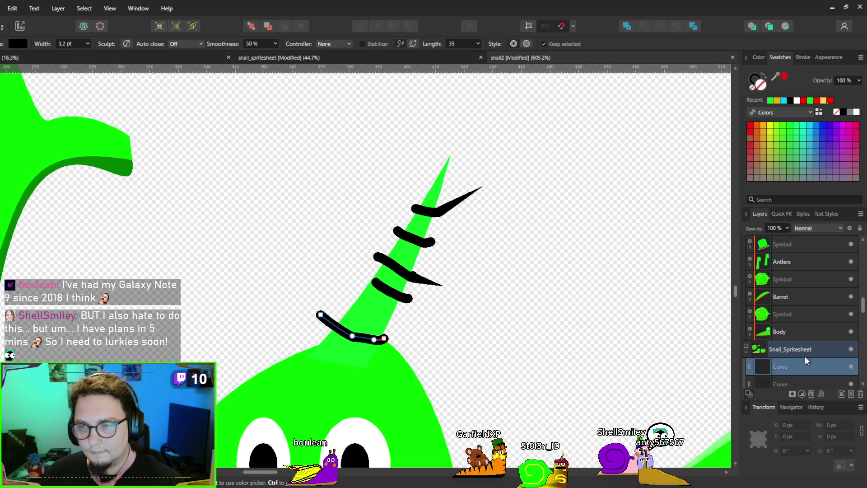
Clip the stripe layers inside the horn shape
{"action": "scroll", "coordinate": [804, 356], "scroll_direction": "down", "scroll_amount": 3}
{"action": "left_click", "coordinate": [773, 324], "text": "shift"}
{"action": "left_click_drag", "start_coordinate": [774, 334], "coordinate": [790, 346]}
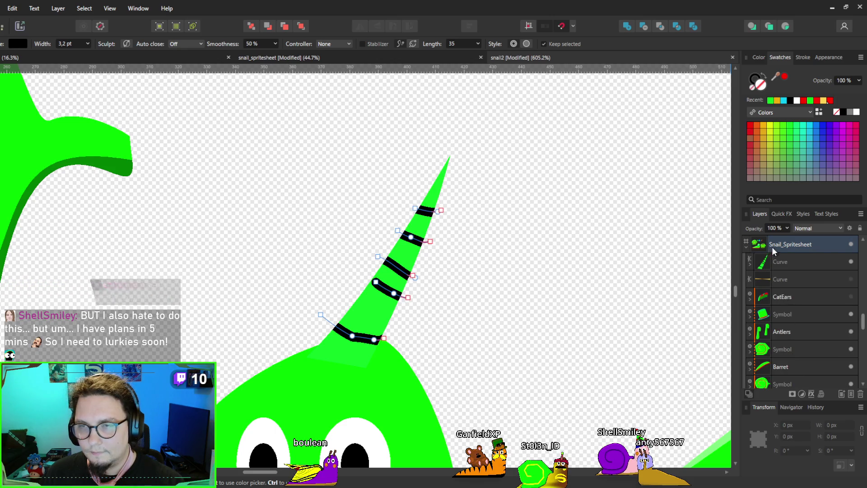
{"action": "left_click", "coordinate": [780, 261]}
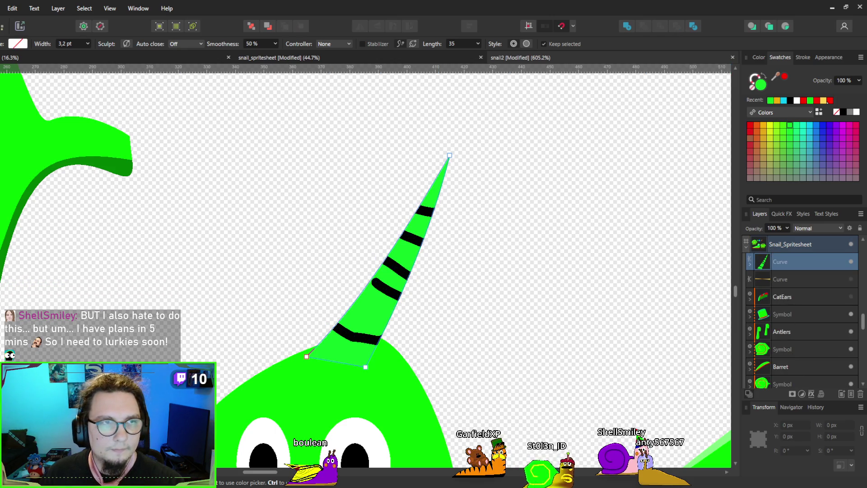
{"action": "key", "text": "v"}
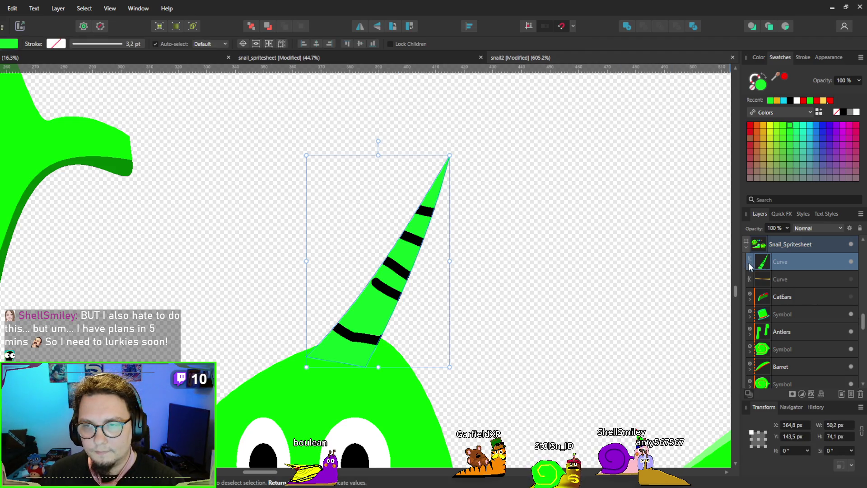
Delete an unwanted stripe, duplicate another, and space the stripes evenly along the horn
{"action": "left_click", "coordinate": [750, 267]}
{"action": "left_click", "coordinate": [771, 293]}
{"action": "left_click", "coordinate": [777, 314]}
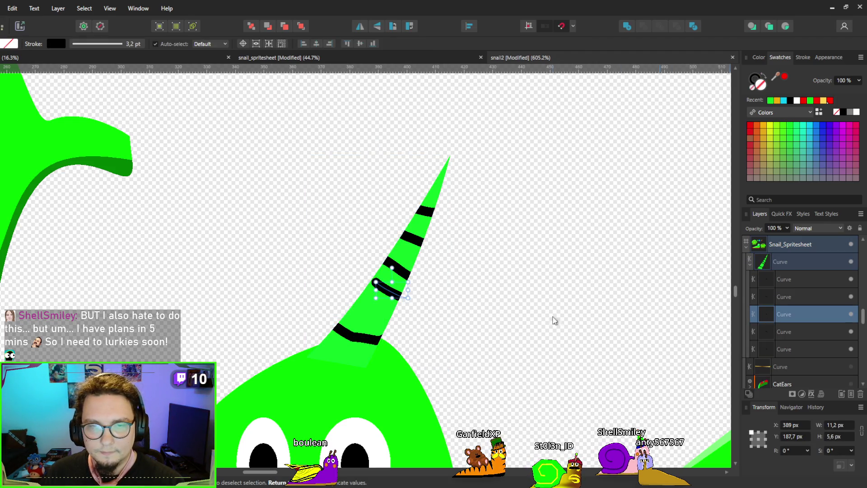
{"action": "left_click_drag", "start_coordinate": [391, 293], "coordinate": [378, 305]}
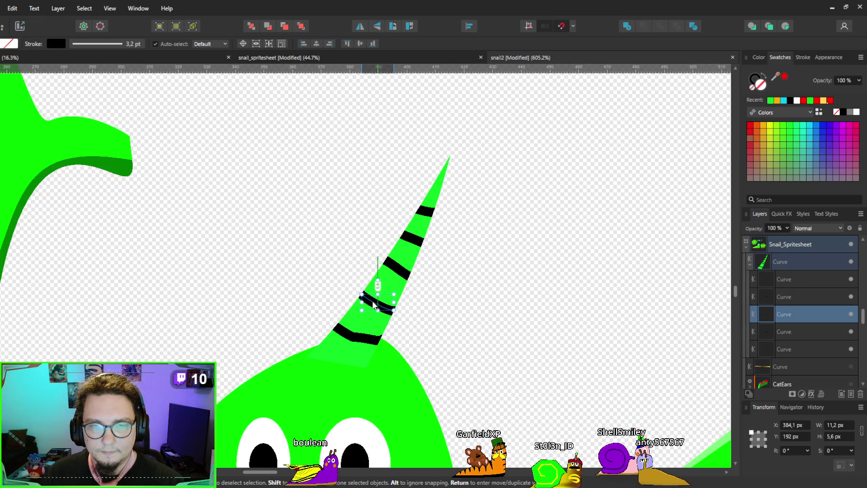
{"action": "left_click", "coordinate": [400, 272]}
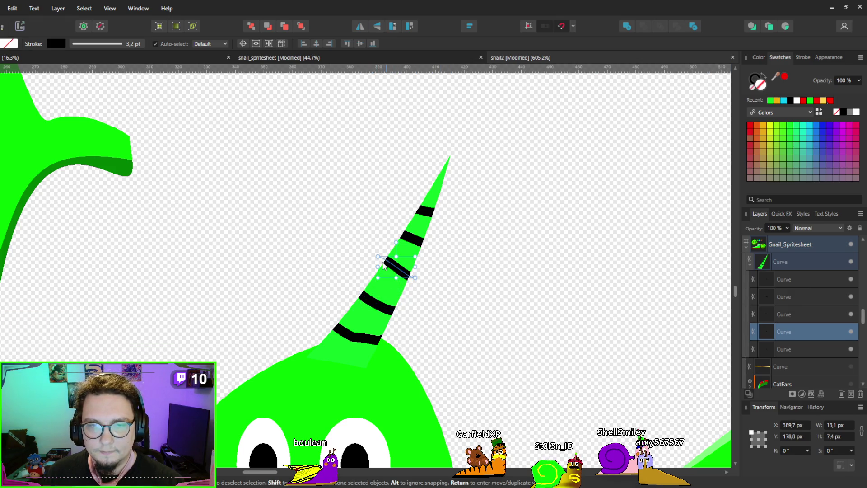
{"action": "key", "text": "Delete"}
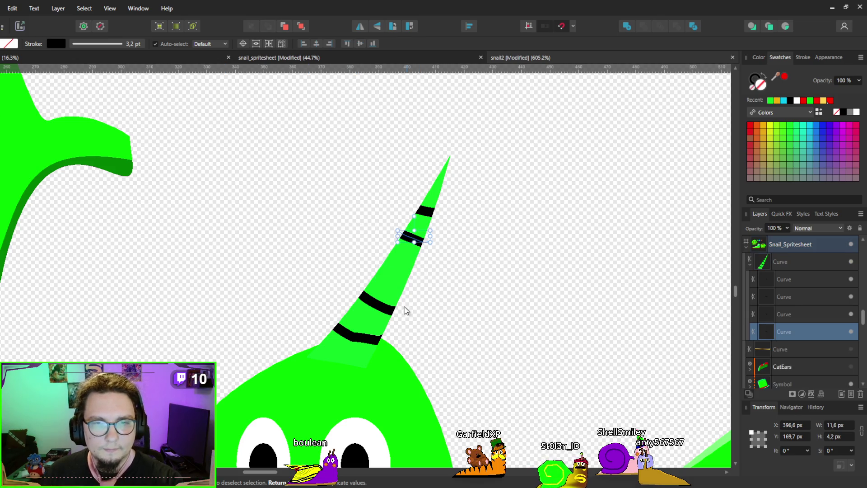
{"action": "key", "text": "ctrl+j"}
{"action": "mouse_move", "coordinate": [413, 235]}
{"action": "left_mouse_down"}
{"action": "mouse_move", "coordinate": [379, 298]}
{"action": "mouse_move", "coordinate": [398, 273]}
{"action": "left_mouse_up"}
{"action": "left_click", "coordinate": [413, 237]}
{"action": "left_click_drag", "start_coordinate": [428, 214], "coordinate": [435, 203]}
{"action": "mouse_move", "coordinate": [413, 240]}
{"action": "left_mouse_down"}
{"action": "mouse_move", "coordinate": [441, 188]}
{"action": "mouse_move", "coordinate": [422, 225]}
{"action": "left_mouse_up"}
{"action": "left_click_drag", "start_coordinate": [400, 273], "coordinate": [415, 250]}
{"action": "mouse_move", "coordinate": [375, 308]}
{"action": "left_mouse_down"}
{"action": "mouse_move", "coordinate": [377, 299]}
{"action": "mouse_move", "coordinate": [361, 312]}
{"action": "mouse_move", "coordinate": [370, 305]}
{"action": "mouse_move", "coordinate": [395, 314]}
{"action": "mouse_move", "coordinate": [381, 304]}
{"action": "mouse_move", "coordinate": [396, 279]}
{"action": "left_mouse_up"}
Select all of the horn's stripe layers in the Layers panel
{"action": "scroll", "coordinate": [397, 281], "scroll_direction": "down", "scroll_amount": 1}
{"action": "scroll", "coordinate": [396, 280], "scroll_direction": "down", "scroll_amount": 4}
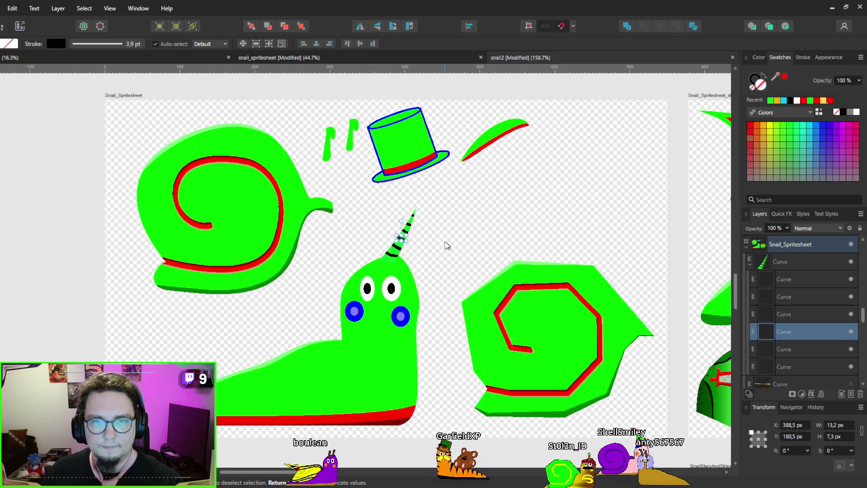
{"action": "scroll", "coordinate": [445, 244], "scroll_direction": "down", "scroll_amount": 2}
{"action": "scroll", "coordinate": [445, 242], "scroll_direction": "up", "scroll_amount": 4}
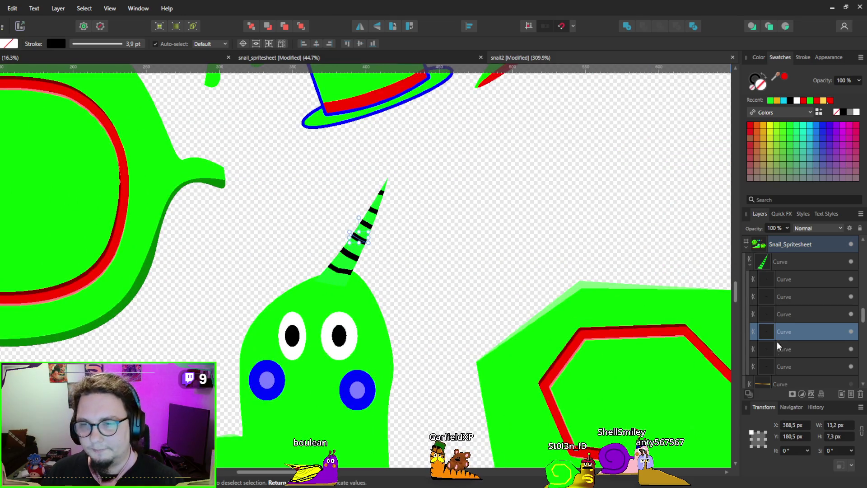
{"action": "left_click", "coordinate": [770, 365]}
{"action": "left_click", "coordinate": [773, 274], "text": "shift"}
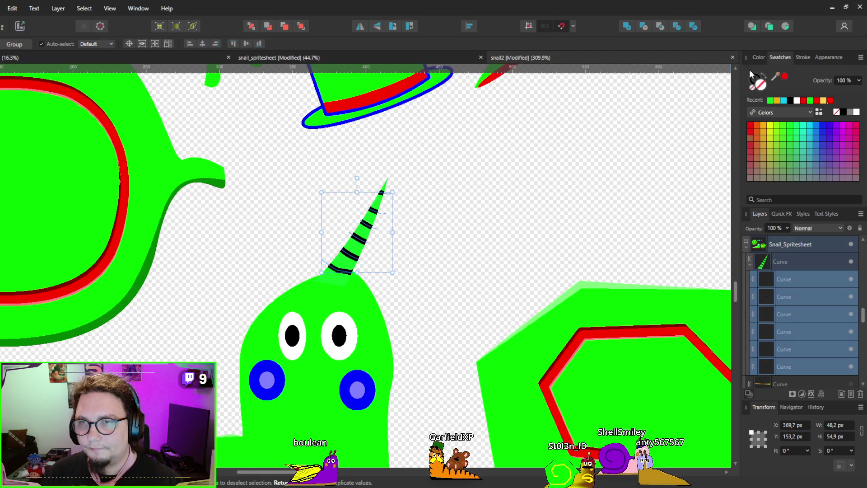
Color the stripes red and move the horn up and right, off the snail's head
{"action": "left_click", "coordinate": [750, 128]}
{"action": "scroll", "coordinate": [519, 223], "scroll_direction": "up", "scroll_amount": 2}
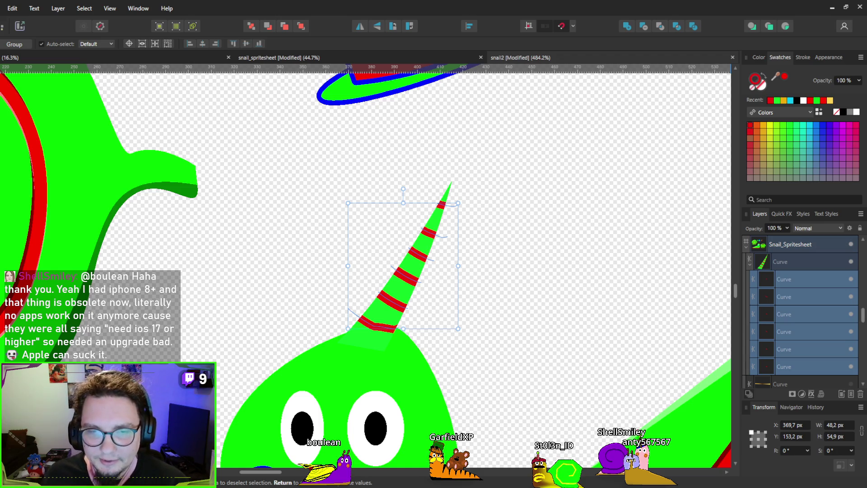
{"action": "left_click", "coordinate": [435, 299]}
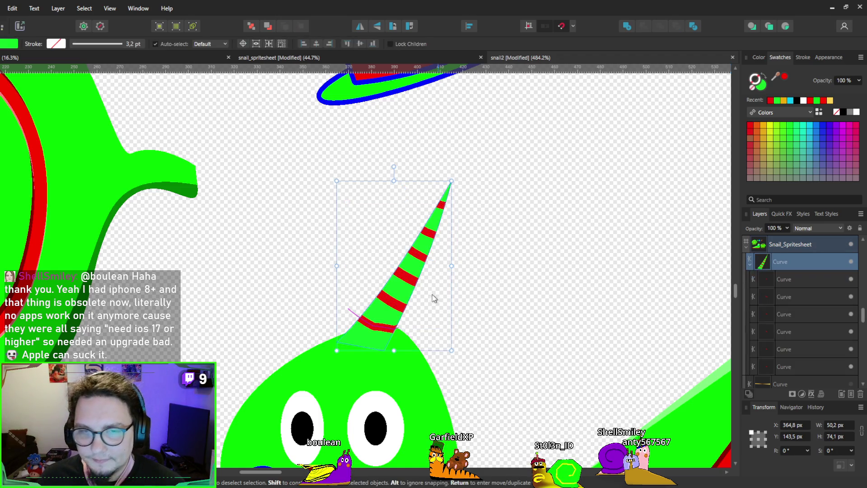
{"action": "left_click_drag", "start_coordinate": [406, 291], "coordinate": [508, 228]}
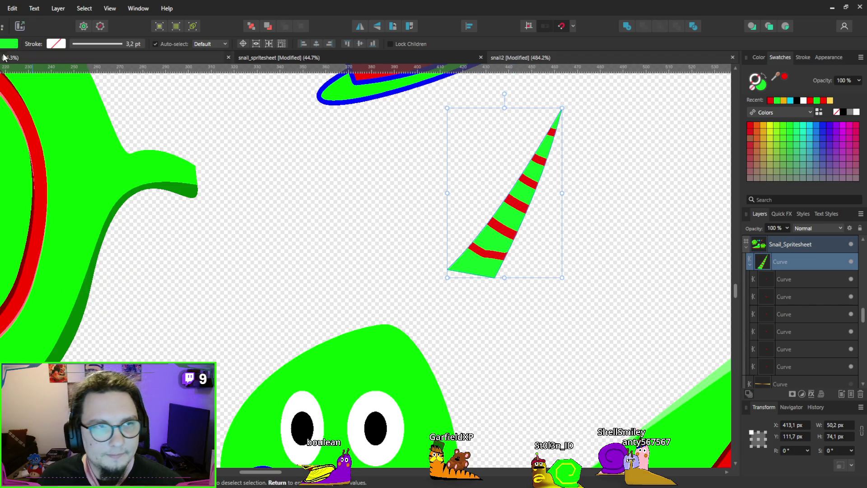
Adjust the horn's bottom-left node to give it a rounded base
{"action": "key", "text": "a"}
{"action": "left_click_drag", "start_coordinate": [447, 270], "coordinate": [454, 266]}
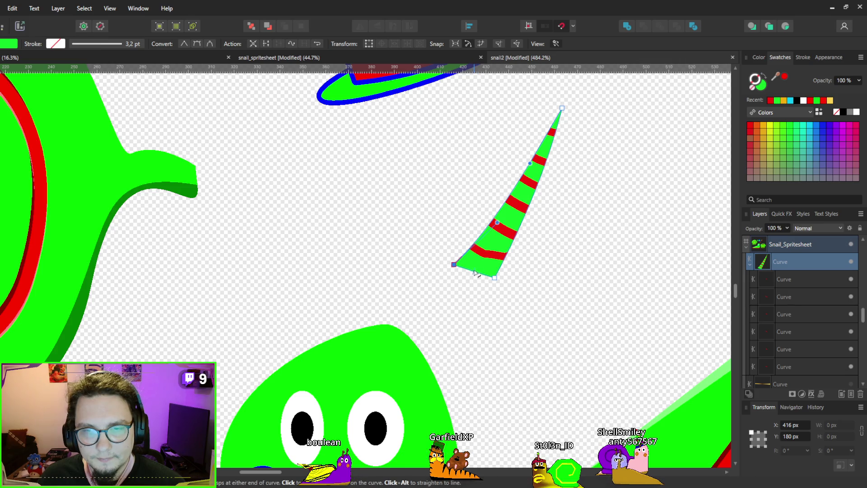
{"action": "scroll", "coordinate": [472, 280], "scroll_direction": "down", "scroll_amount": 1}
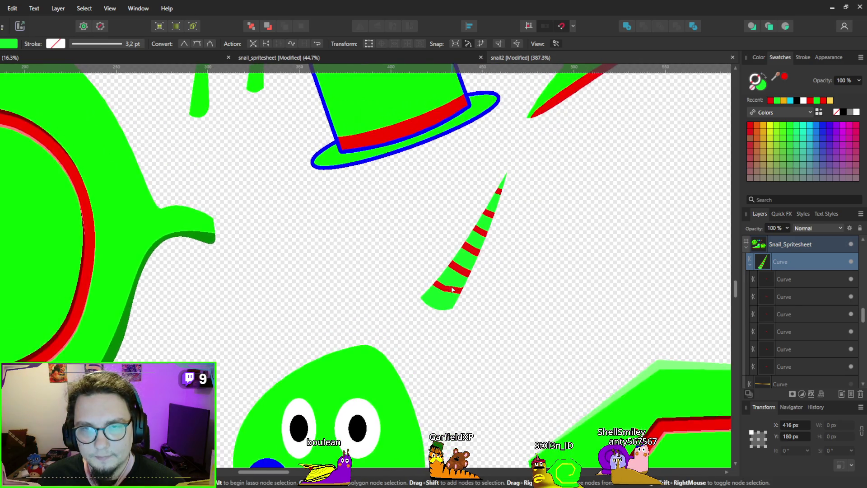
{"action": "scroll", "coordinate": [473, 280], "scroll_direction": "up", "scroll_amount": 1}
{"action": "key", "text": "p"}
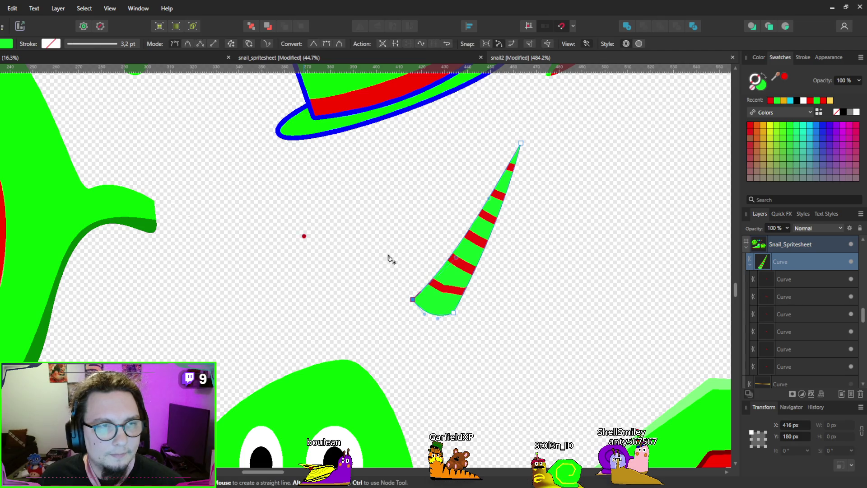
{"action": "scroll", "coordinate": [418, 258], "scroll_direction": "up", "scroll_amount": 2}
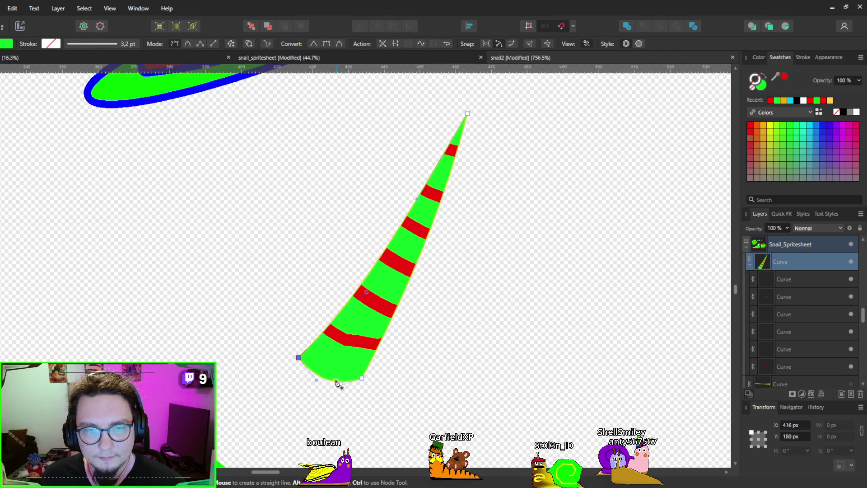
Draw a Pen path from the horn's base up through curved points to near its tip
{"action": "left_click", "coordinate": [366, 352]}
{"action": "left_click", "coordinate": [367, 346]}
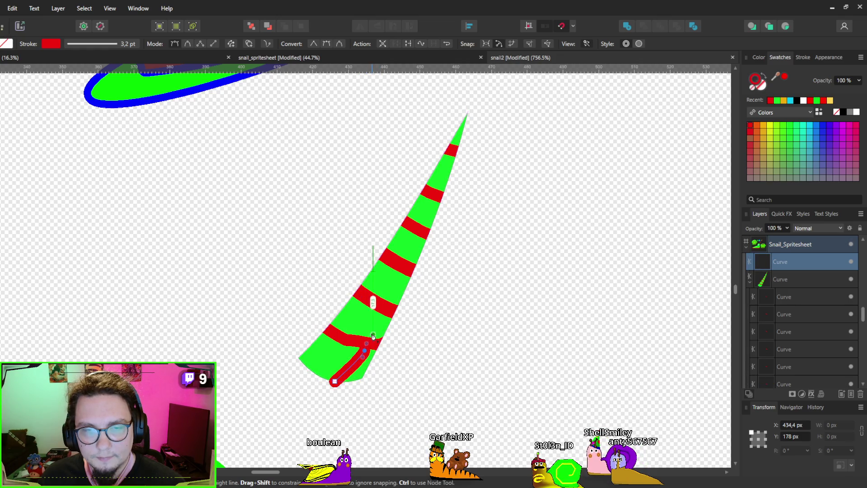
{"action": "left_click_drag", "start_coordinate": [383, 309], "coordinate": [381, 296]}
{"action": "left_click_drag", "start_coordinate": [408, 267], "coordinate": [405, 288]}
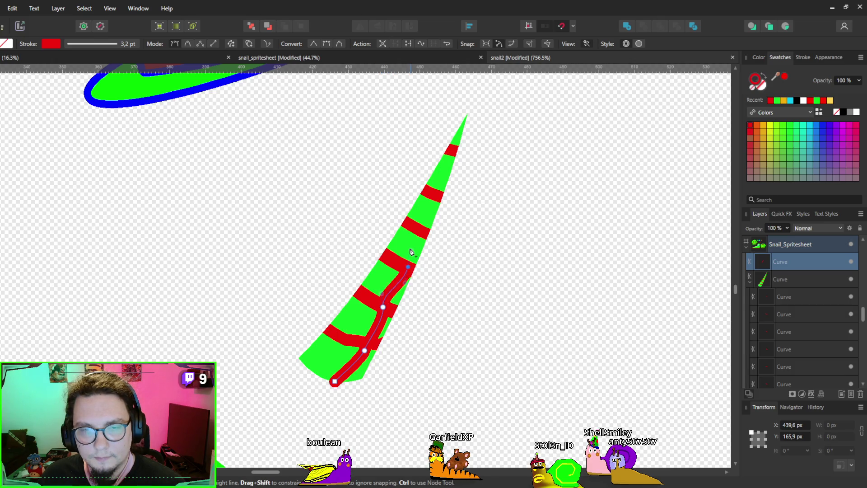
{"action": "scroll", "coordinate": [383, 306], "scroll_direction": "up", "scroll_amount": 2}
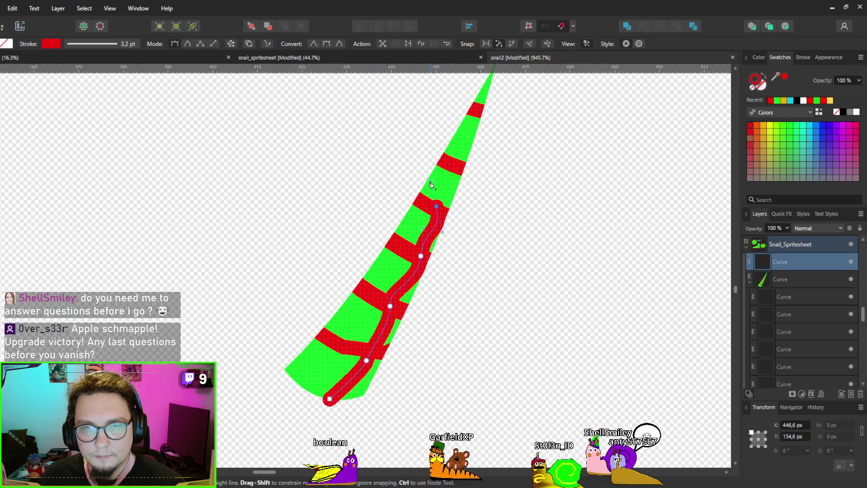
{"action": "left_click", "coordinate": [457, 163]}
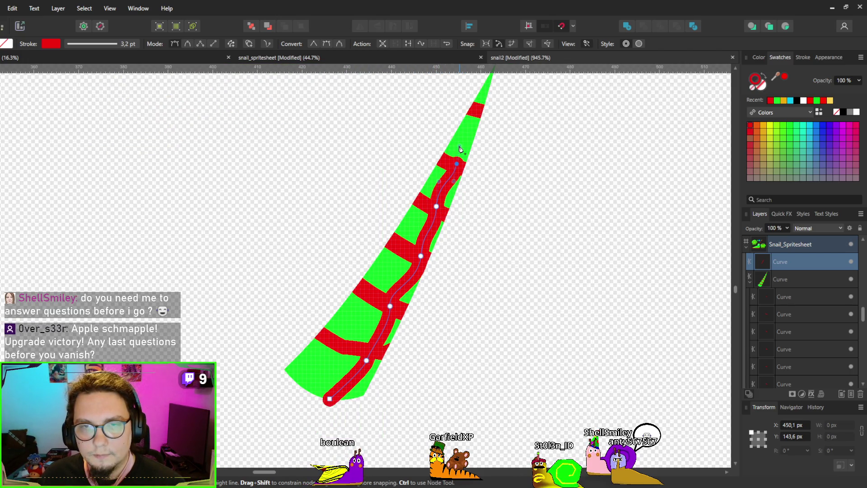
{"action": "left_click", "coordinate": [479, 110]}
{"action": "scroll", "coordinate": [478, 113], "scroll_direction": "up", "scroll_amount": 2}
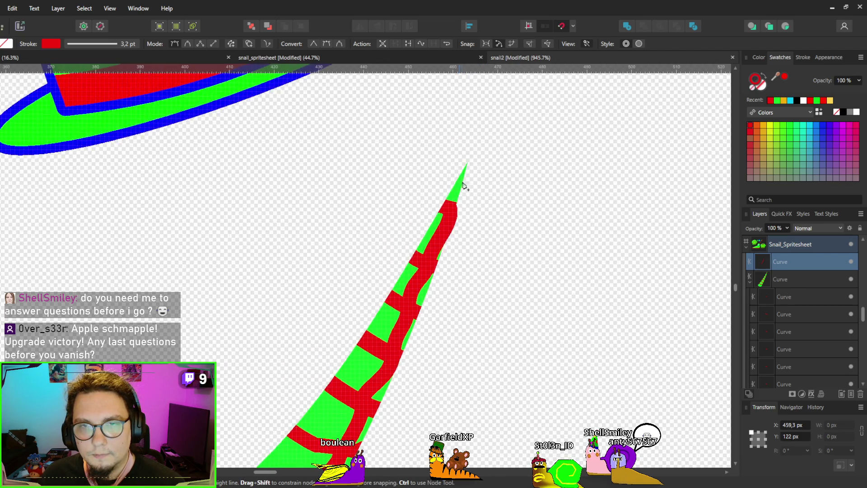
{"action": "left_click", "coordinate": [476, 139]}
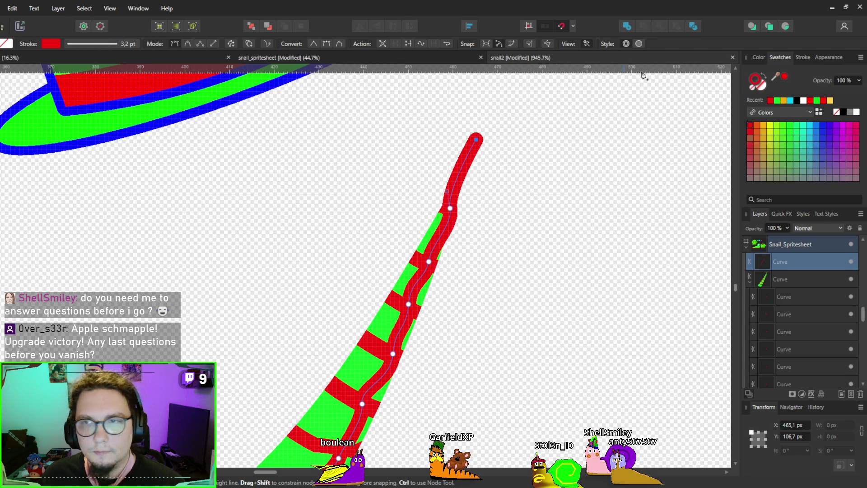
Close the path with corner points beyond the horn's right edge and lower right
{"action": "left_click", "coordinate": [764, 72]}
{"action": "left_click", "coordinate": [797, 101]}
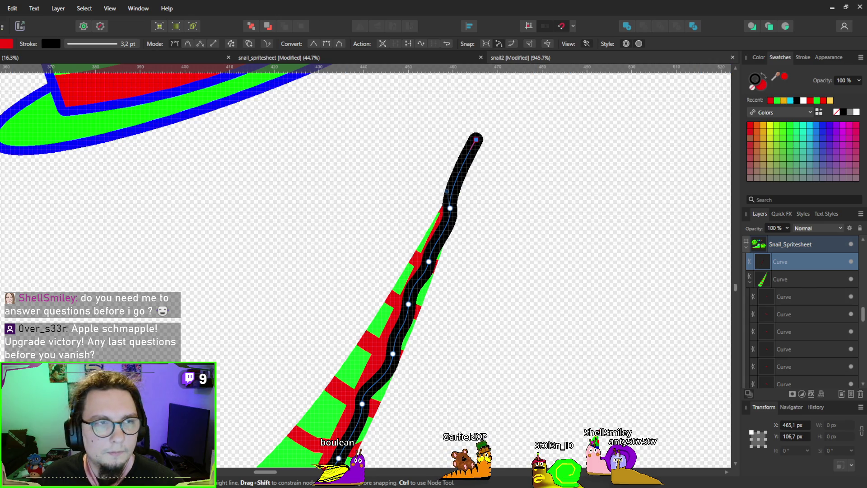
{"action": "left_click", "coordinate": [549, 215]}
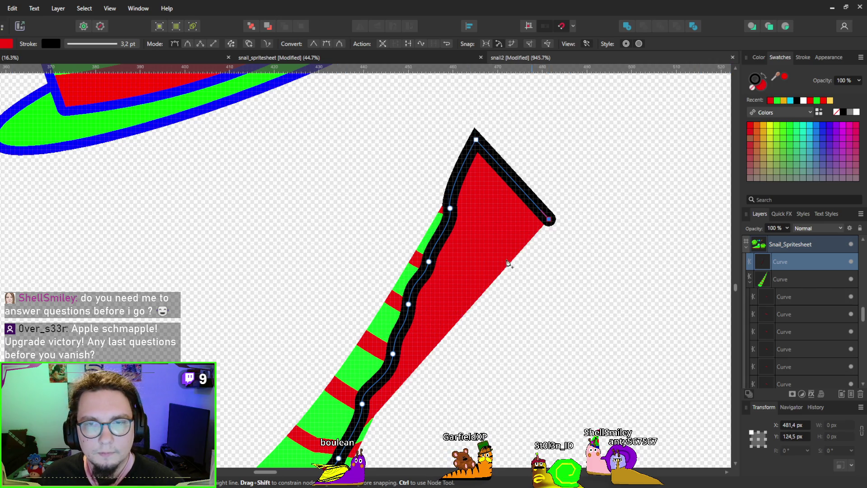
{"action": "scroll", "coordinate": [496, 203], "scroll_direction": "down", "scroll_amount": 3}
{"action": "left_click", "coordinate": [422, 412]}
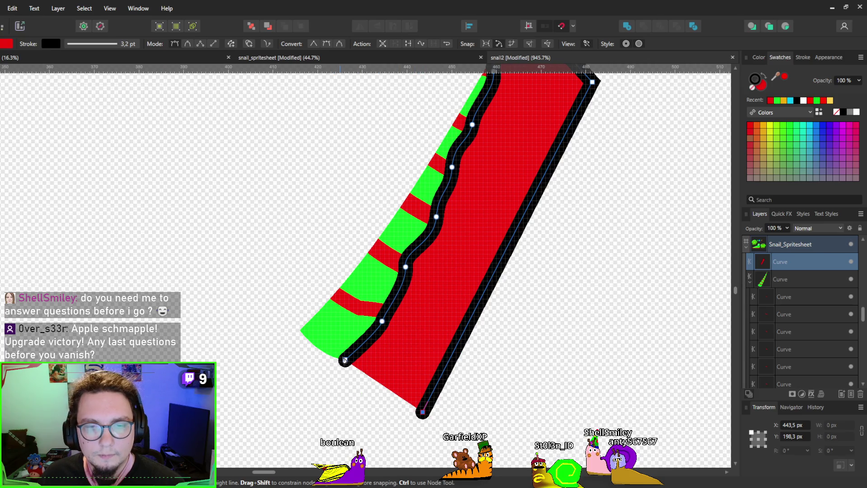
{"action": "left_click", "coordinate": [344, 360]}
{"action": "key", "text": "v"}
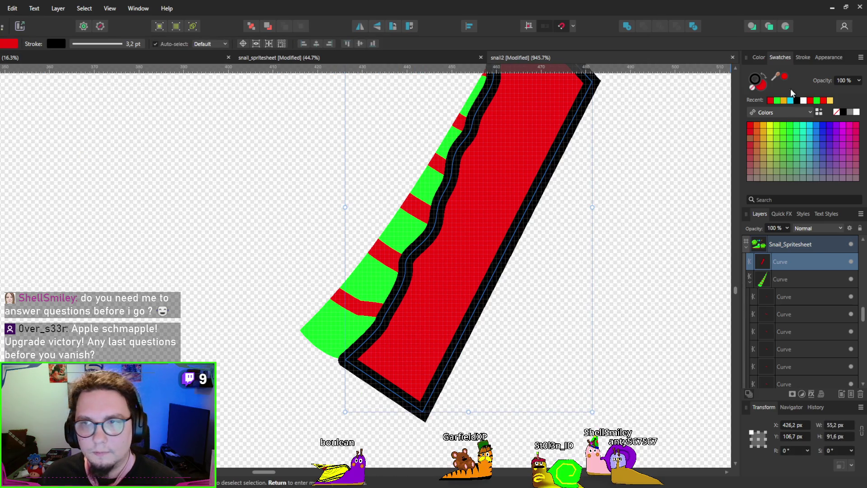
Make the shape black with no outline at 20% opacity, clipped inside the green horn
{"action": "left_click", "coordinate": [752, 88]}
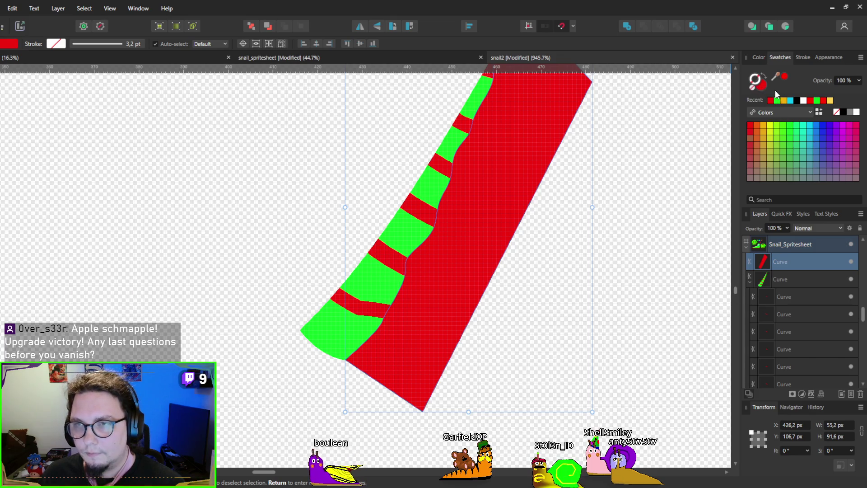
{"action": "left_click", "coordinate": [797, 100]}
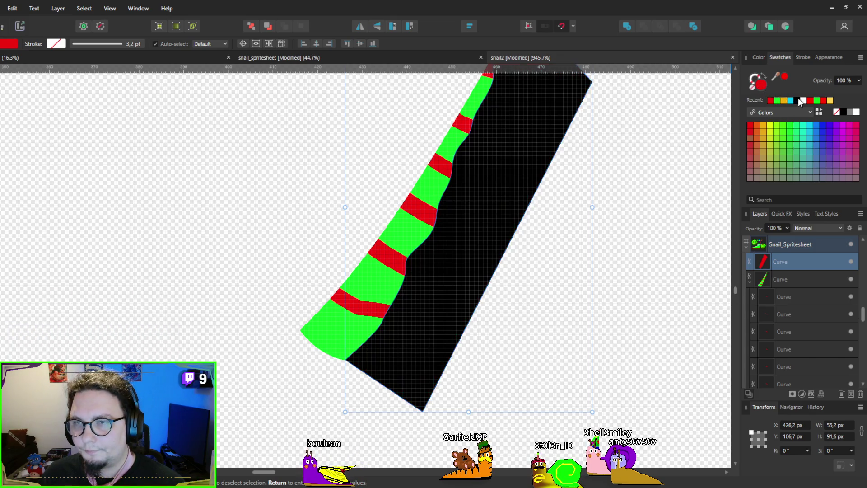
{"action": "key", "text": "2"}
{"action": "left_click_drag", "start_coordinate": [767, 269], "coordinate": [786, 286]}
Add a node on the shadow's inner edge and bend that edge into a curve
{"action": "scroll", "coordinate": [481, 246], "scroll_direction": "up", "scroll_amount": 2}
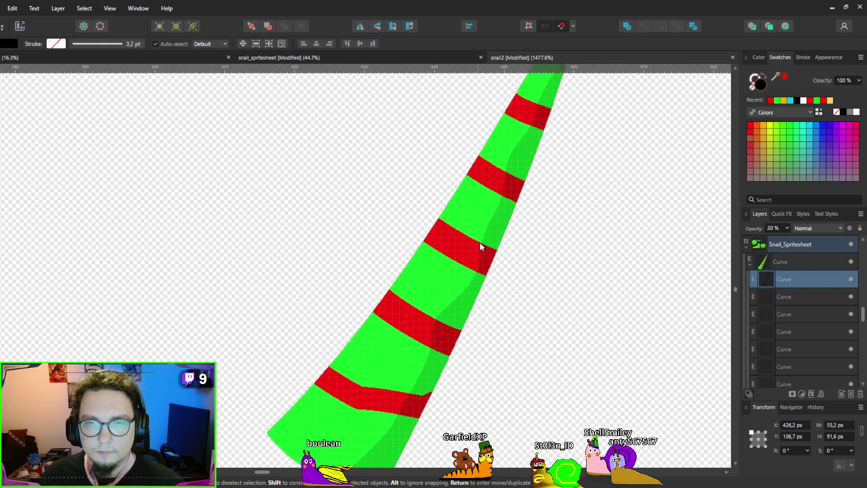
{"action": "left_click_drag", "start_coordinate": [548, 221], "coordinate": [600, 117]}
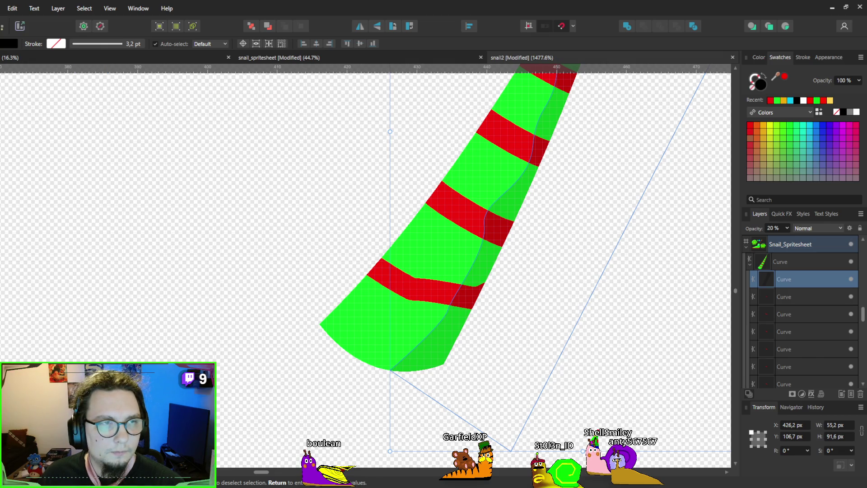
{"action": "key", "text": "a"}
{"action": "scroll", "coordinate": [474, 354], "scroll_direction": "up", "scroll_amount": 3}
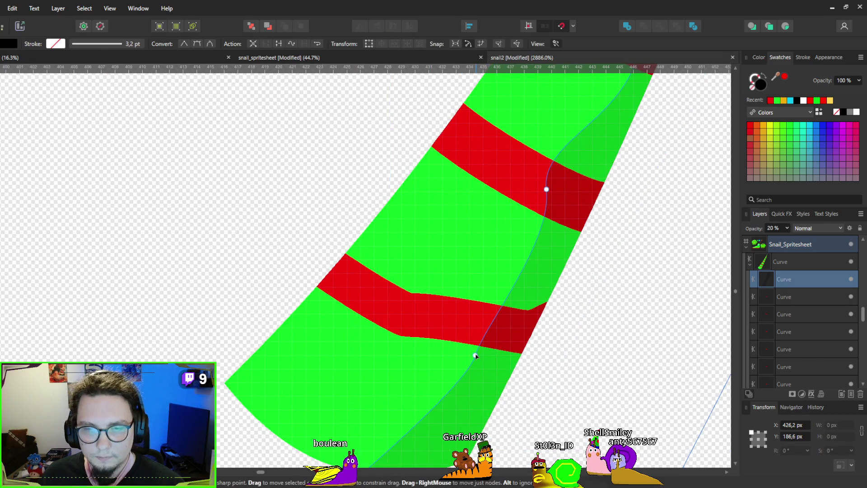
{"action": "left_click", "coordinate": [486, 331]}
{"action": "left_click_drag", "start_coordinate": [495, 310], "coordinate": [524, 297]}
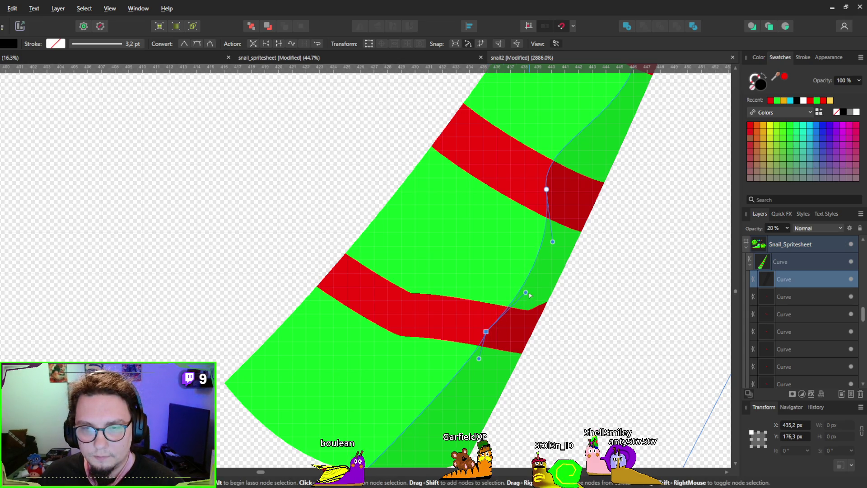
{"action": "scroll", "coordinate": [513, 324], "scroll_direction": "down", "scroll_amount": 3}
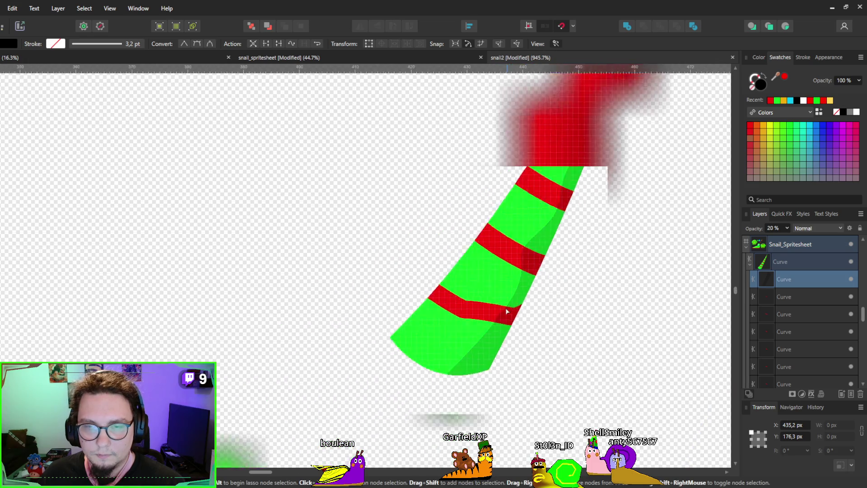
{"action": "scroll", "coordinate": [509, 308], "scroll_direction": "down", "scroll_amount": 2}
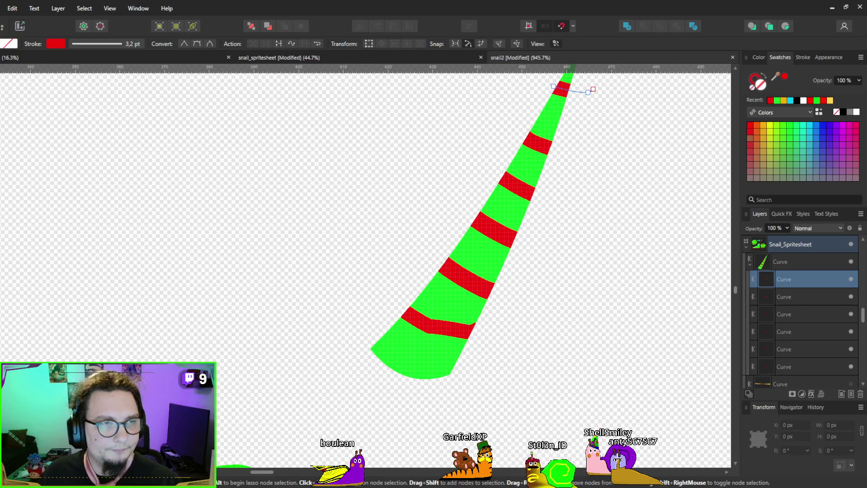
Start a new shading shape at the horn's base with a wavy edge running up toward the red band
{"action": "key", "text": "p"}
{"action": "left_click", "coordinate": [406, 374]}
{"action": "left_click", "coordinate": [428, 359]}
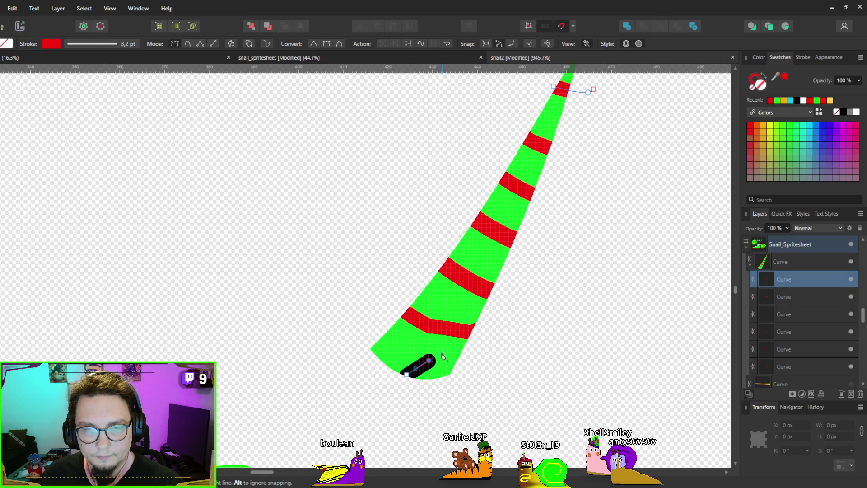
{"action": "left_click", "coordinate": [435, 330]}
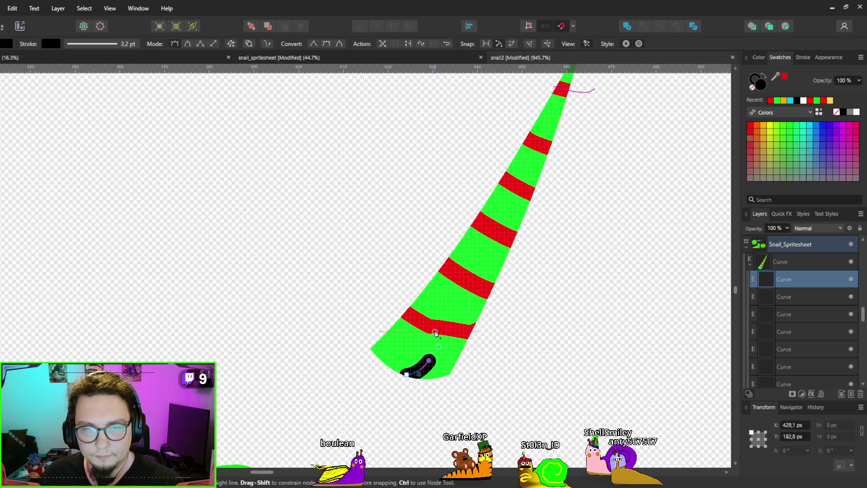
{"action": "left_click", "coordinate": [463, 312]}
{"action": "left_click", "coordinate": [467, 281]}
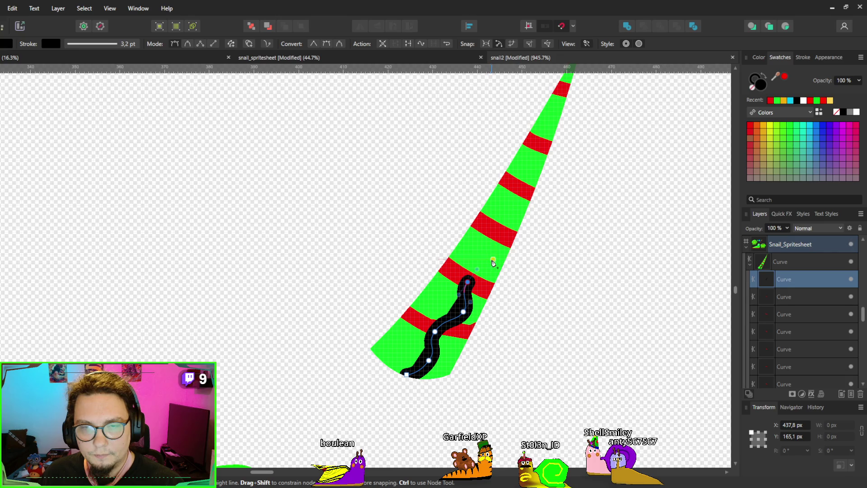
{"action": "left_click", "coordinate": [493, 259]}
{"action": "left_click", "coordinate": [497, 223]}
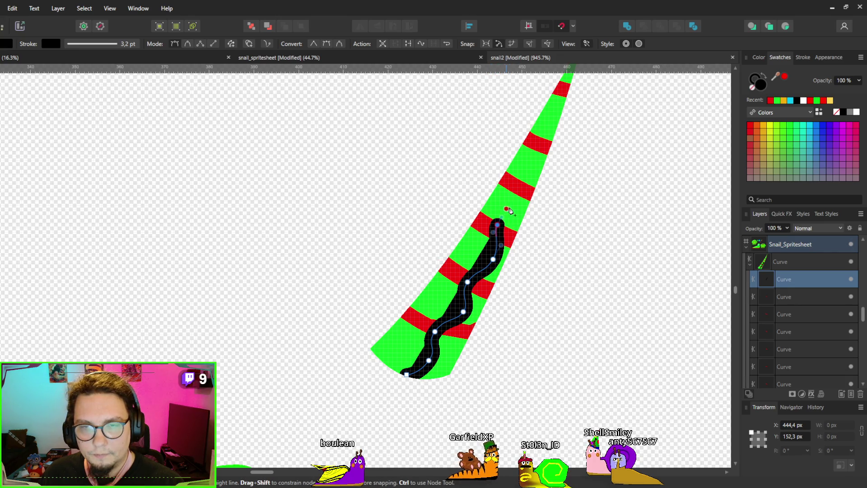
{"action": "left_click", "coordinate": [515, 212]}
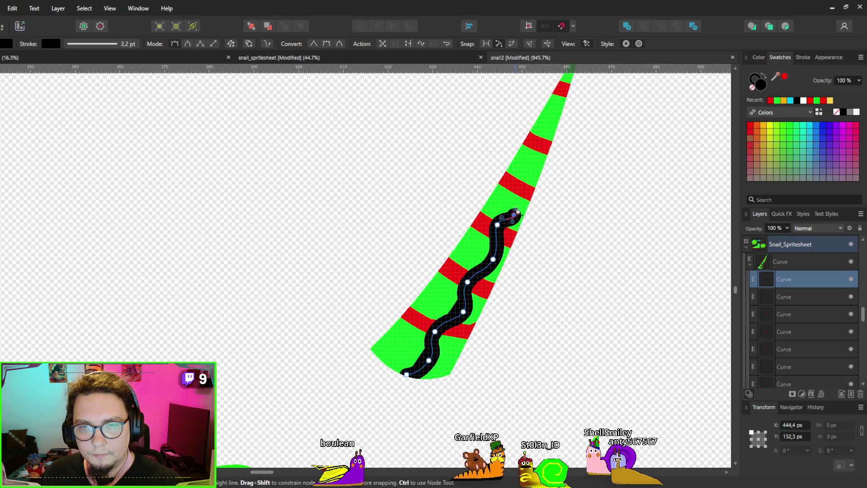
{"action": "left_click", "coordinate": [516, 187]}
{"action": "left_click", "coordinate": [531, 171]}
{"action": "left_click", "coordinate": [537, 152]}
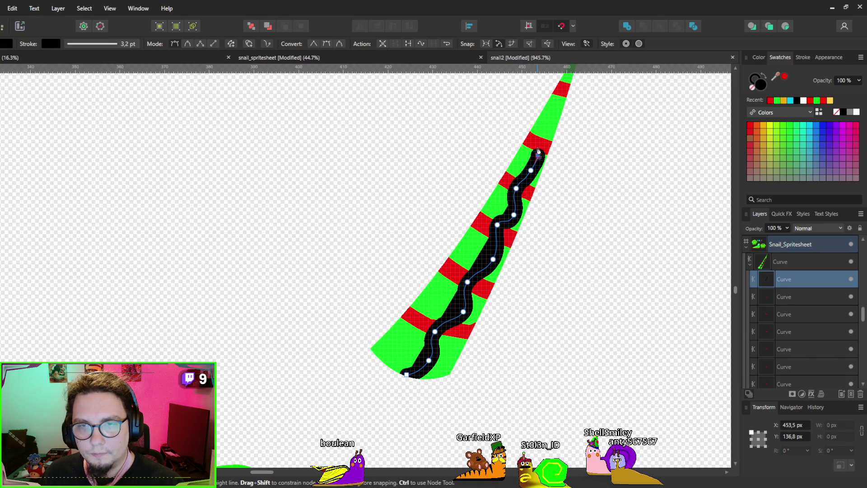
{"action": "left_click", "coordinate": [536, 145]}
{"action": "left_click", "coordinate": [553, 123]}
End the wavy edge at the tip, close the shape outside the right side, and set it to 20% opacity
{"action": "scroll", "coordinate": [552, 128], "scroll_direction": "up", "scroll_amount": 2}
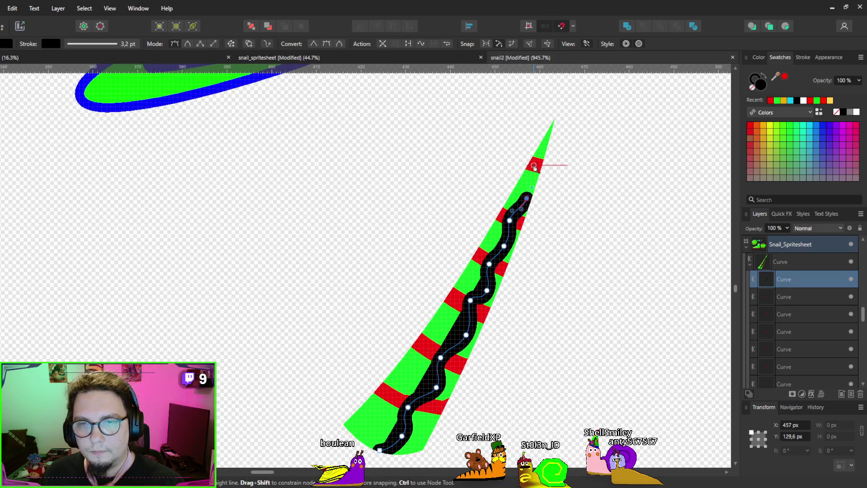
{"action": "left_click", "coordinate": [534, 165]}
{"action": "left_click", "coordinate": [547, 147]}
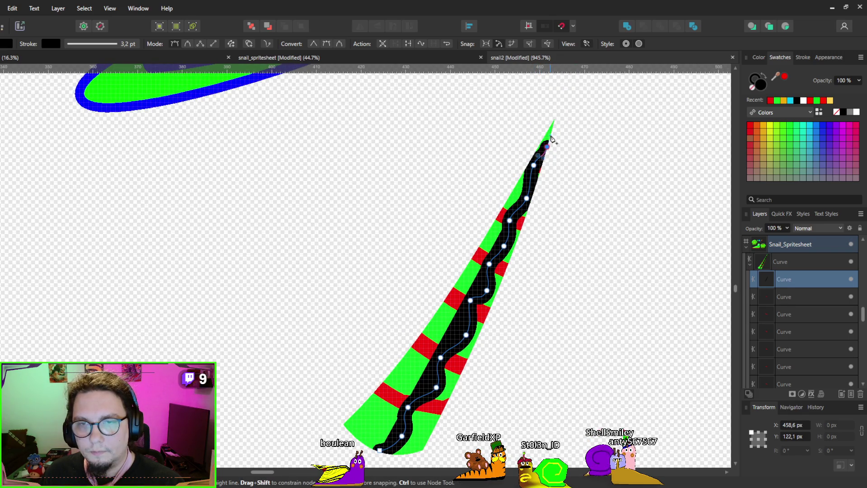
{"action": "left_click", "coordinate": [559, 112]}
{"action": "left_click_drag", "start_coordinate": [623, 331], "coordinate": [622, 328]}
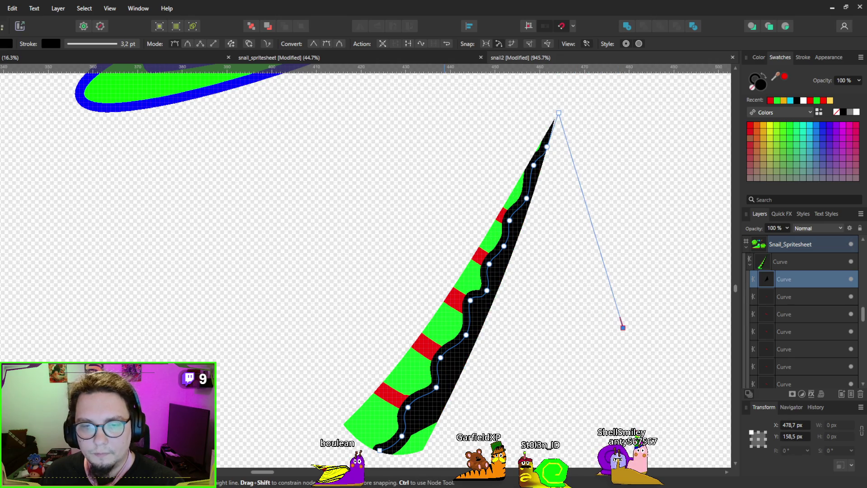
{"action": "left_click", "coordinate": [622, 327]}
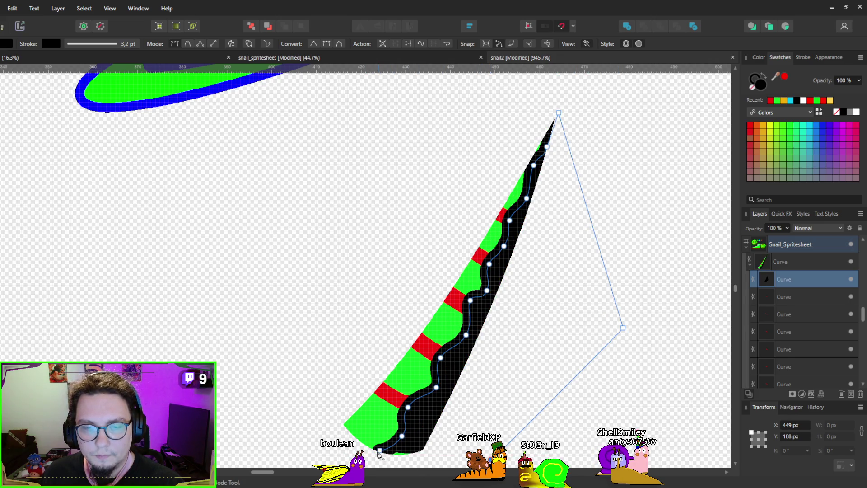
{"action": "left_click", "coordinate": [380, 452]}
{"action": "scroll", "coordinate": [380, 452], "scroll_direction": "up", "scroll_amount": 1}
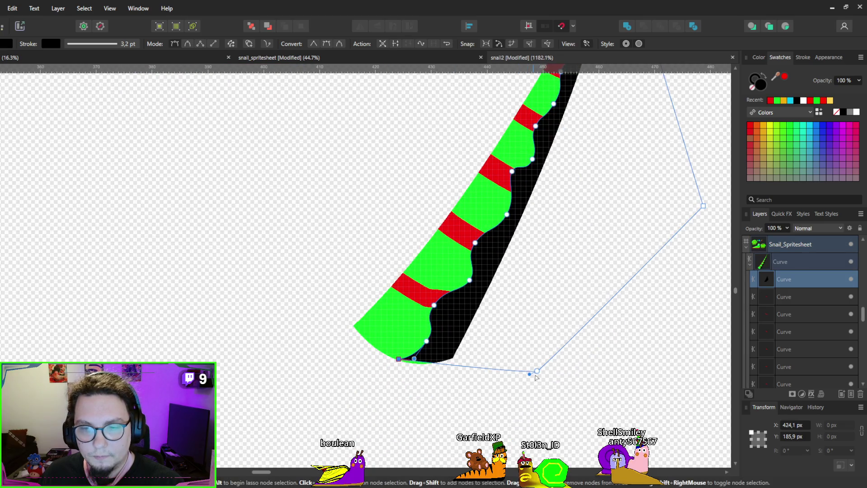
{"action": "left_click_drag", "start_coordinate": [534, 374], "coordinate": [397, 422]}
{"action": "scroll", "coordinate": [543, 309], "scroll_direction": "up", "scroll_amount": 2}
{"action": "scroll", "coordinate": [544, 310], "scroll_direction": "right", "scroll_amount": 2}
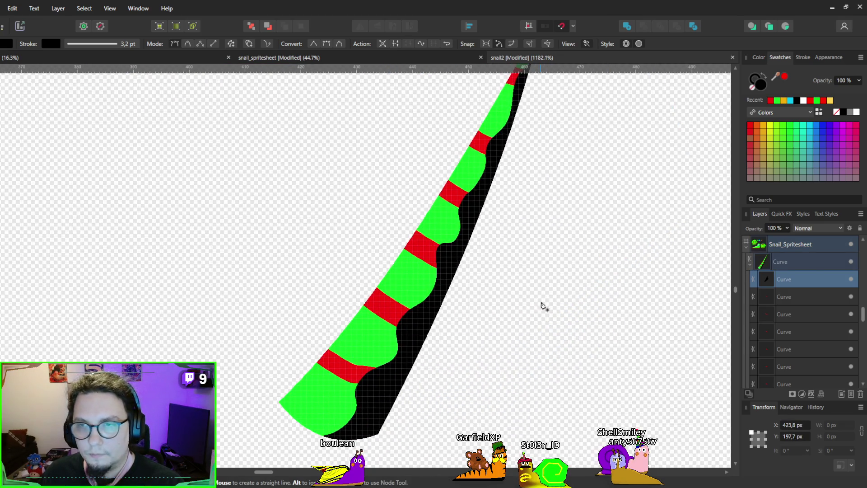
{"action": "key", "text": "2"}
{"action": "scroll", "coordinate": [381, 201], "scroll_direction": "up", "scroll_amount": 3}
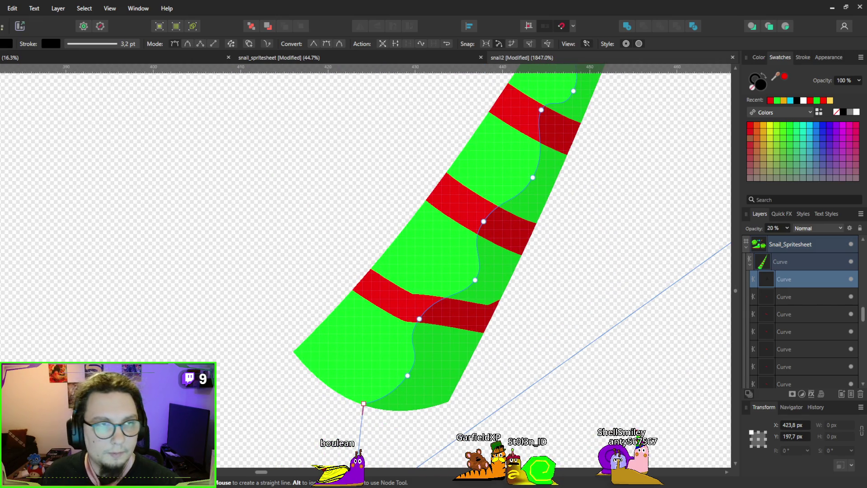
With the Node tool, reshape the lower nodes of the shadow's wavy edge and tighten their handles
{"action": "key", "text": "a"}
{"action": "scroll", "coordinate": [365, 317], "scroll_direction": "up", "scroll_amount": 2}
{"action": "left_click_drag", "start_coordinate": [482, 228], "coordinate": [437, 358]}
{"action": "left_click_drag", "start_coordinate": [353, 374], "coordinate": [364, 359]}
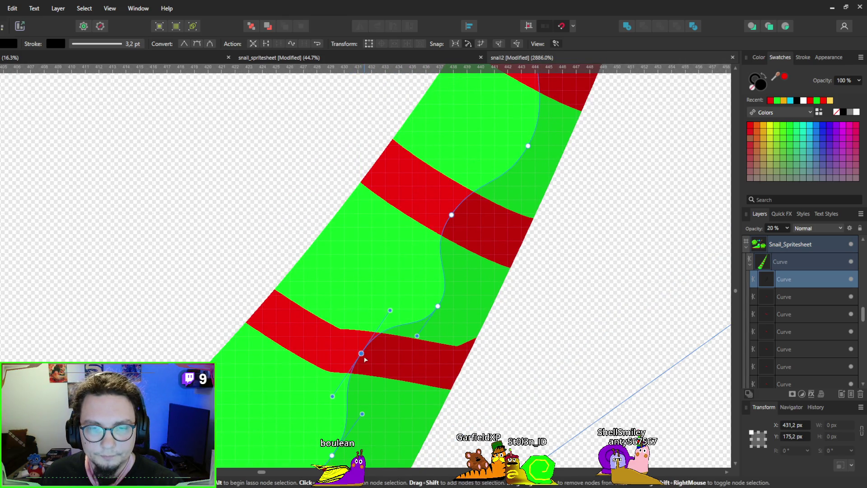
{"action": "mouse_move", "coordinate": [390, 311]}
{"action": "left_mouse_down"}
{"action": "mouse_move", "coordinate": [368, 342]}
{"action": "mouse_move", "coordinate": [381, 323]}
{"action": "left_mouse_up"}
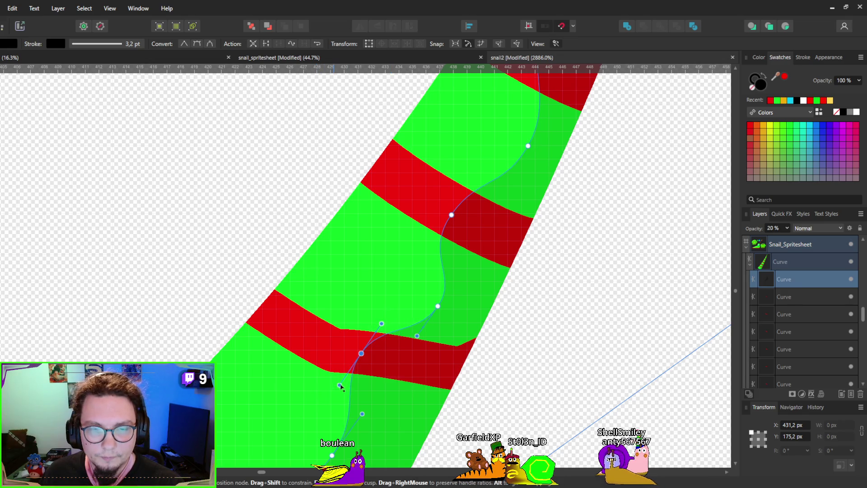
{"action": "left_click_drag", "start_coordinate": [456, 213], "coordinate": [393, 319]}
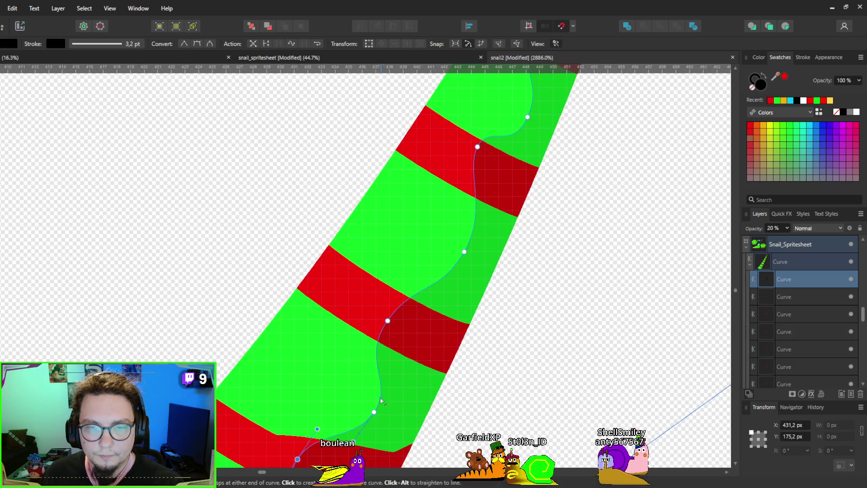
{"action": "left_click", "coordinate": [388, 321]}
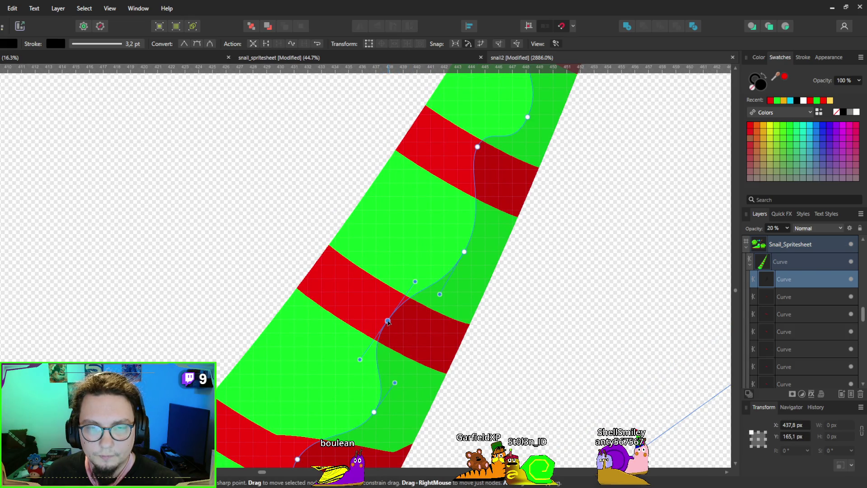
{"action": "left_click_drag", "start_coordinate": [361, 359], "coordinate": [378, 335]}
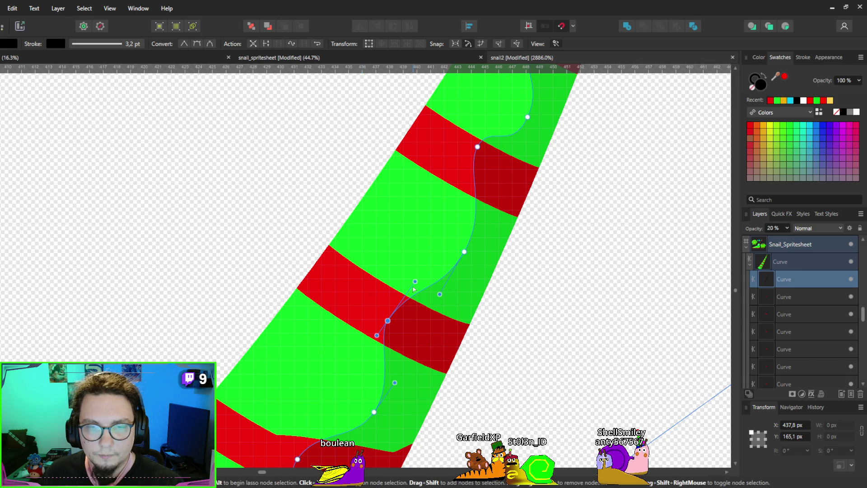
{"action": "left_click_drag", "start_coordinate": [415, 282], "coordinate": [404, 294]}
Adjust the next node's handles further up to smooth the shading curve
{"action": "mouse_move", "coordinate": [479, 150]}
{"action": "left_mouse_down"}
{"action": "mouse_move", "coordinate": [387, 286]}
{"action": "mouse_move", "coordinate": [395, 285]}
{"action": "left_mouse_up"}
{"action": "left_click", "coordinate": [405, 274]}
{"action": "left_click_drag", "start_coordinate": [406, 270], "coordinate": [403, 272]}
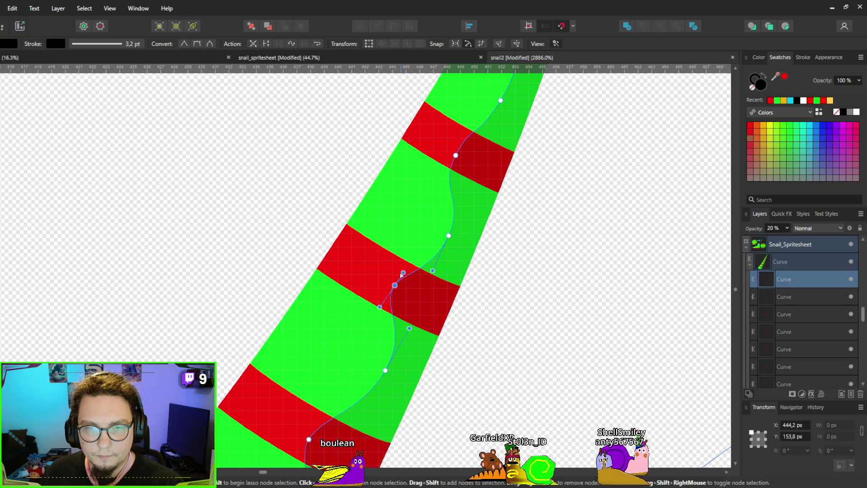
{"action": "scroll", "coordinate": [387, 298], "scroll_direction": "down", "scroll_amount": 1}
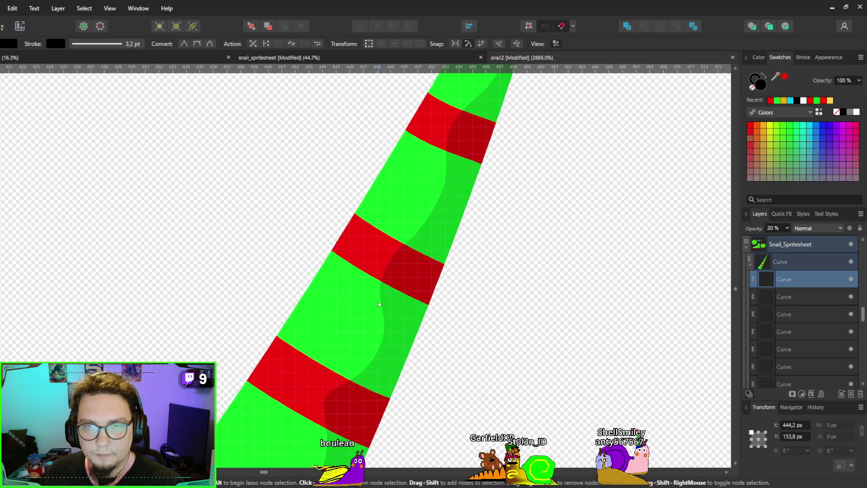
{"action": "left_click_drag", "start_coordinate": [387, 298], "coordinate": [398, 264]}
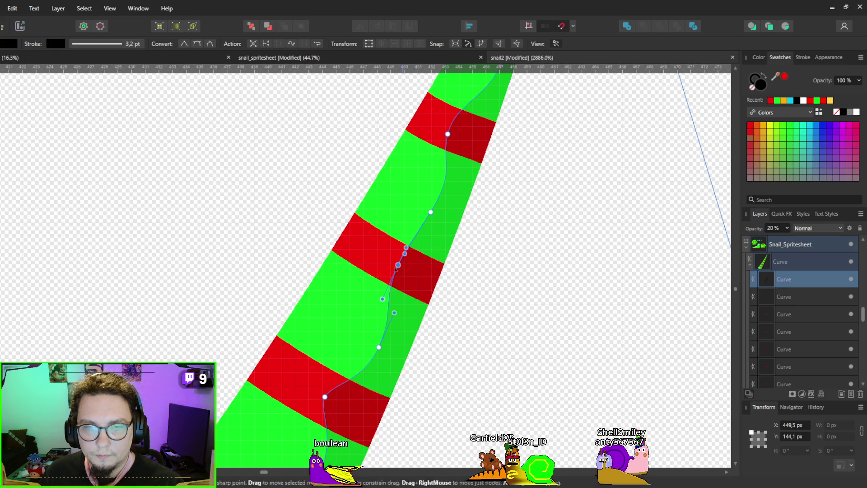
{"action": "left_click_drag", "start_coordinate": [382, 299], "coordinate": [385, 294]}
{"action": "scroll", "coordinate": [387, 290], "scroll_direction": "down", "scroll_amount": 5}
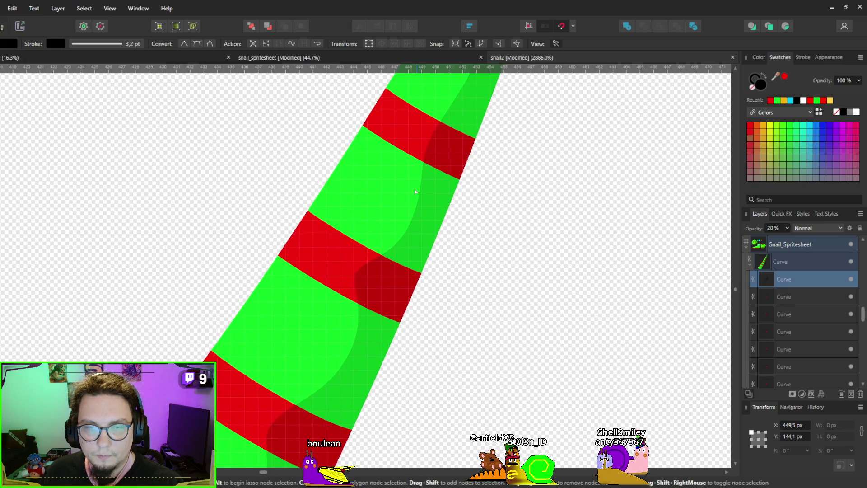
{"action": "scroll", "coordinate": [346, 320], "scroll_direction": "up", "scroll_amount": 5}
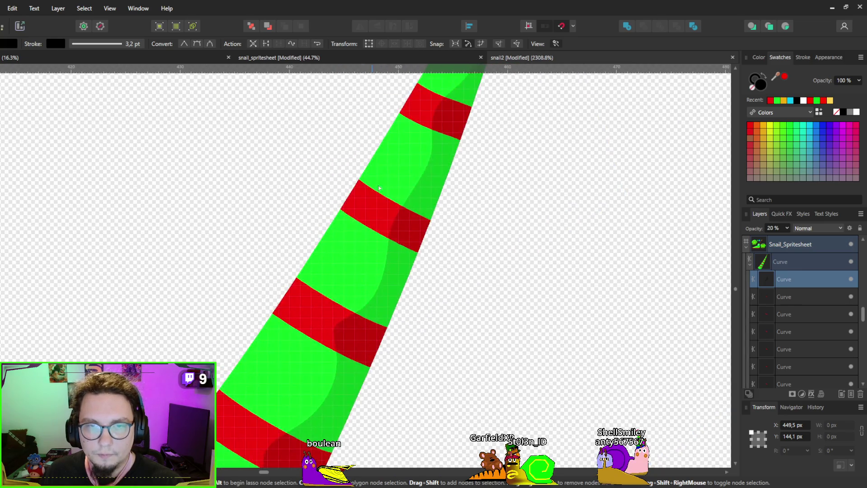
{"action": "scroll", "coordinate": [391, 292], "scroll_direction": "up", "scroll_amount": 3}
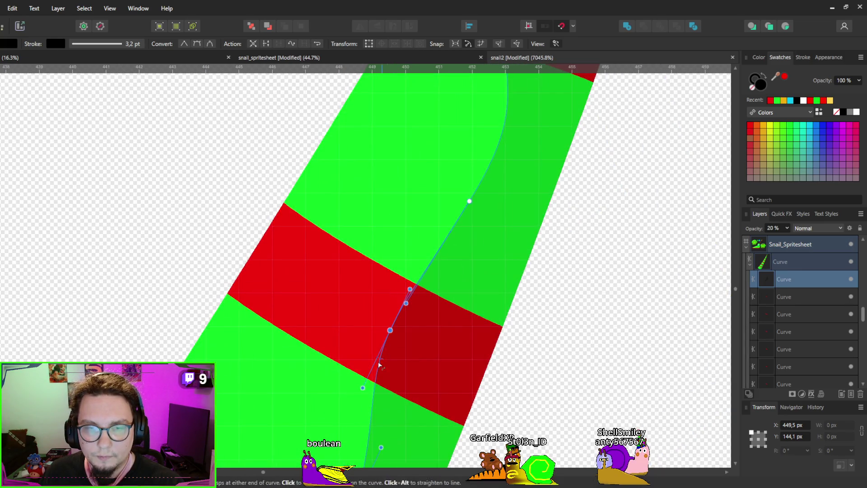
{"action": "left_click_drag", "start_coordinate": [363, 387], "coordinate": [374, 364]}
Soften the curve's bends higher up, including the node inside the red stripe
{"action": "mouse_move", "coordinate": [409, 301]}
{"action": "left_mouse_down"}
{"action": "mouse_move", "coordinate": [433, 161]}
{"action": "mouse_move", "coordinate": [430, 219]}
{"action": "mouse_move", "coordinate": [387, 281]}
{"action": "mouse_move", "coordinate": [412, 281]}
{"action": "left_mouse_up"}
{"action": "mouse_move", "coordinate": [424, 240]}
{"action": "left_mouse_down"}
{"action": "mouse_move", "coordinate": [432, 209]}
{"action": "mouse_move", "coordinate": [428, 241]}
{"action": "left_mouse_up"}
{"action": "left_click_drag", "start_coordinate": [397, 357], "coordinate": [402, 304]}
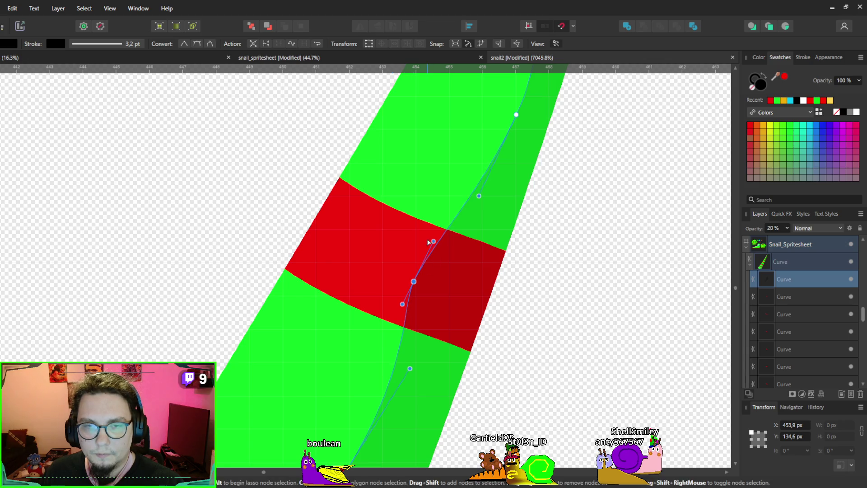
{"action": "left_click_drag", "start_coordinate": [428, 242], "coordinate": [424, 252]}
{"action": "scroll", "coordinate": [424, 234], "scroll_direction": "up", "scroll_amount": 5}
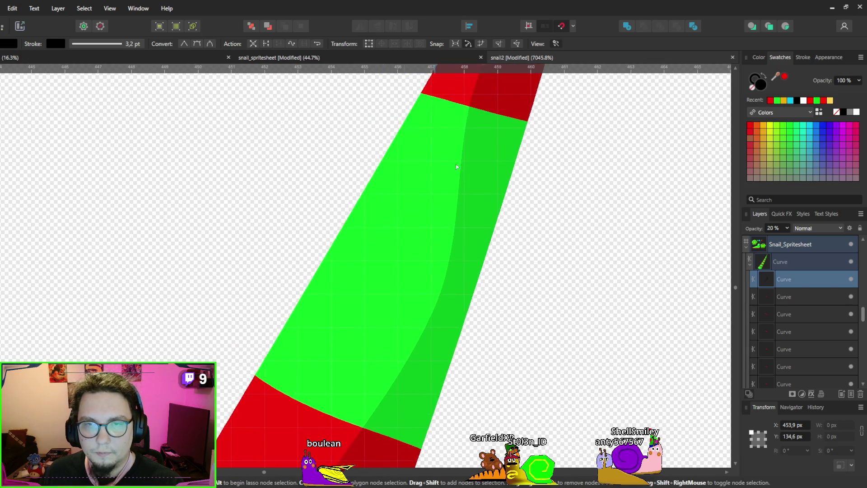
{"action": "scroll", "coordinate": [423, 233], "scroll_direction": "down", "scroll_amount": 1}
{"action": "left_click", "coordinate": [434, 257]}
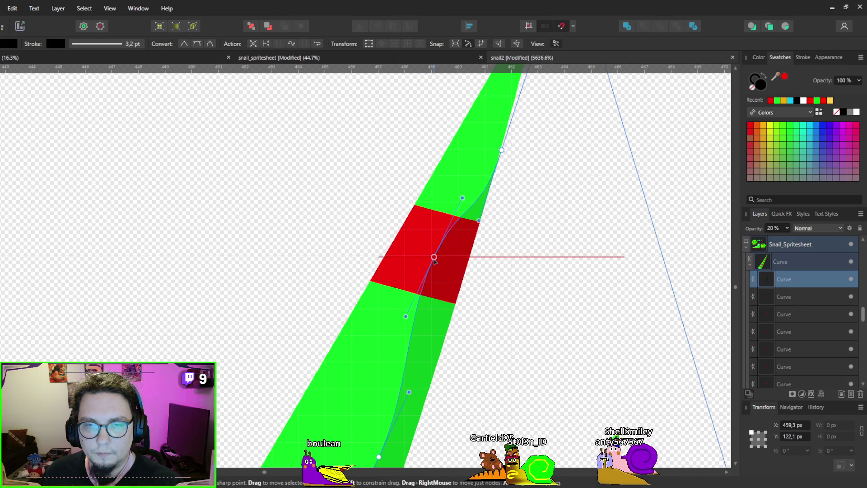
{"action": "left_click_drag", "start_coordinate": [462, 198], "coordinate": [448, 229]}
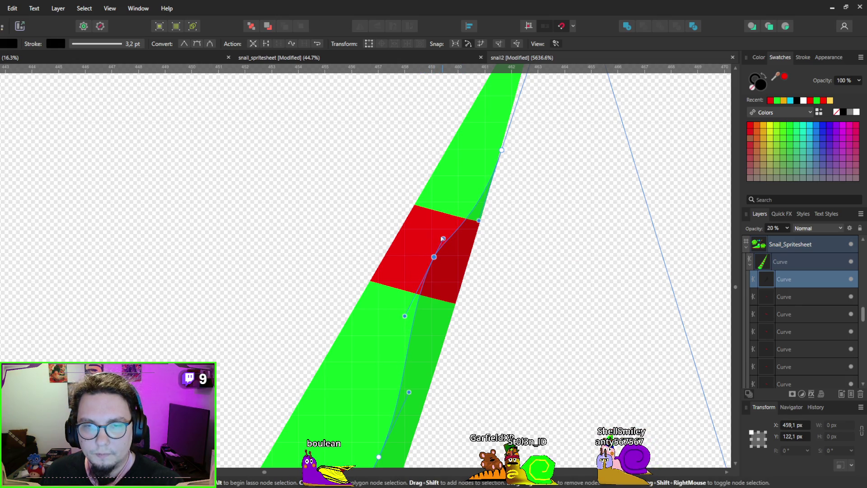
{"action": "left_click_drag", "start_coordinate": [404, 316], "coordinate": [422, 288]}
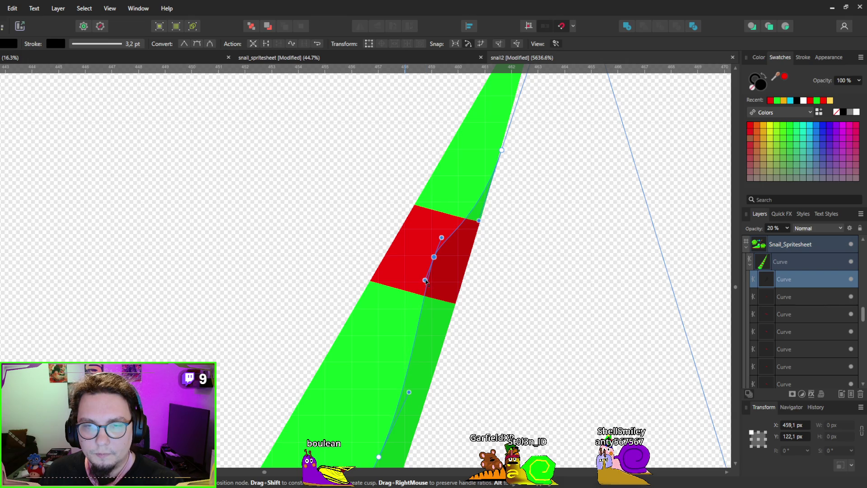
Move the curve's end node up to meet the horn's tip
{"action": "scroll", "coordinate": [425, 280], "scroll_direction": "up", "scroll_amount": 3}
{"action": "mouse_move", "coordinate": [465, 259]}
{"action": "left_mouse_down"}
{"action": "mouse_move", "coordinate": [479, 169]}
{"action": "mouse_move", "coordinate": [509, 88]}
{"action": "left_mouse_up"}
{"action": "scroll", "coordinate": [510, 117], "scroll_direction": "down", "scroll_amount": 3}
{"action": "scroll", "coordinate": [451, 173], "scroll_direction": "up", "scroll_amount": 2}
{"action": "mouse_move", "coordinate": [450, 171]}
{"action": "left_mouse_down"}
{"action": "mouse_move", "coordinate": [436, 164]}
{"action": "mouse_move", "coordinate": [456, 168]}
{"action": "mouse_move", "coordinate": [447, 179]}
{"action": "mouse_move", "coordinate": [473, 212]}
{"action": "mouse_move", "coordinate": [467, 220]}
{"action": "left_mouse_up"}
{"action": "scroll", "coordinate": [498, 121], "scroll_direction": "up", "scroll_amount": 3}
{"action": "scroll", "coordinate": [498, 121], "scroll_direction": "up", "scroll_amount": 2}
{"action": "scroll", "coordinate": [481, 245], "scroll_direction": "down", "scroll_amount": 4}
{"action": "scroll", "coordinate": [477, 281], "scroll_direction": "down", "scroll_amount": 3}
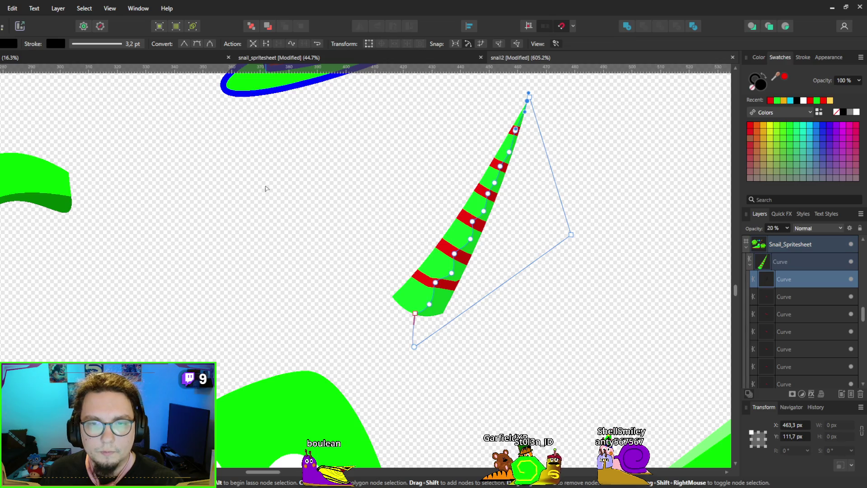
Drag the whole horn group with its shading to the sheet's top-right corner, then enter the Export persona
{"action": "left_click", "coordinate": [332, 228]}
{"action": "scroll", "coordinate": [440, 212], "scroll_direction": "down", "scroll_amount": 2}
{"action": "scroll", "coordinate": [440, 211], "scroll_direction": "down", "scroll_amount": 2}
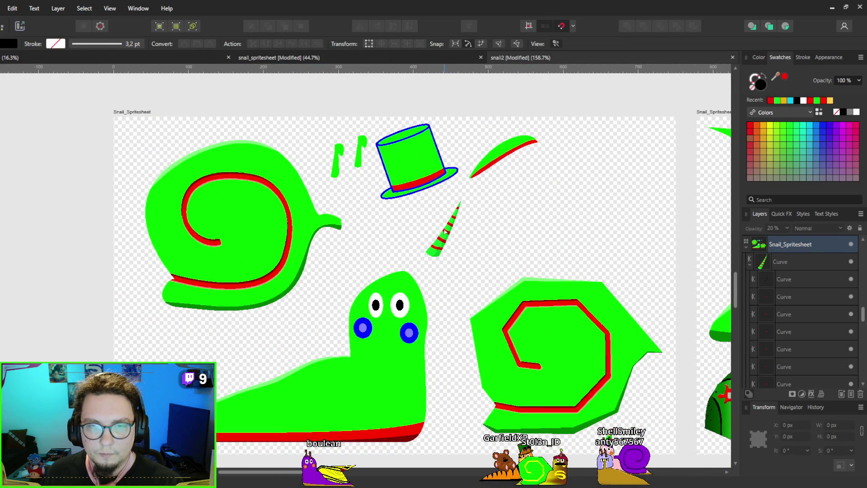
{"action": "left_click", "coordinate": [445, 231]}
{"action": "left_click", "coordinate": [769, 267]}
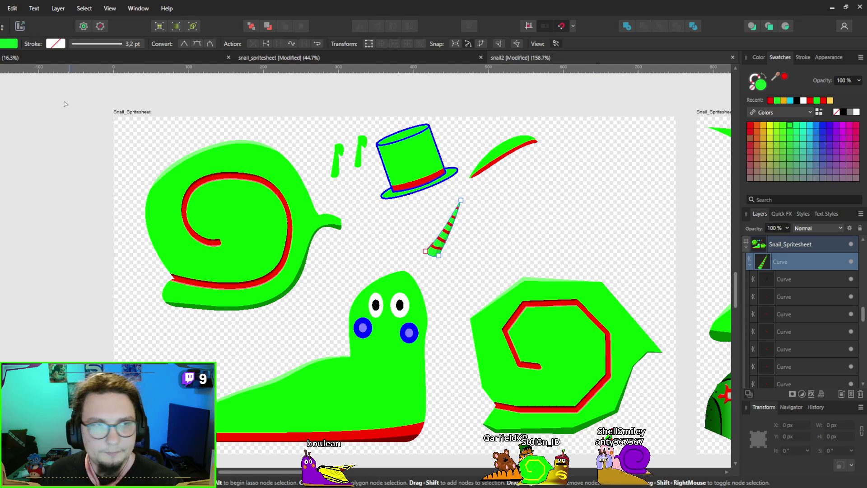
{"action": "key", "text": "v"}
{"action": "mouse_move", "coordinate": [451, 238]}
{"action": "left_mouse_down"}
{"action": "mouse_move", "coordinate": [634, 164]}
{"action": "mouse_move", "coordinate": [653, 168]}
{"action": "mouse_move", "coordinate": [600, 169]}
{"action": "mouse_move", "coordinate": [655, 167]}
{"action": "left_mouse_up"}
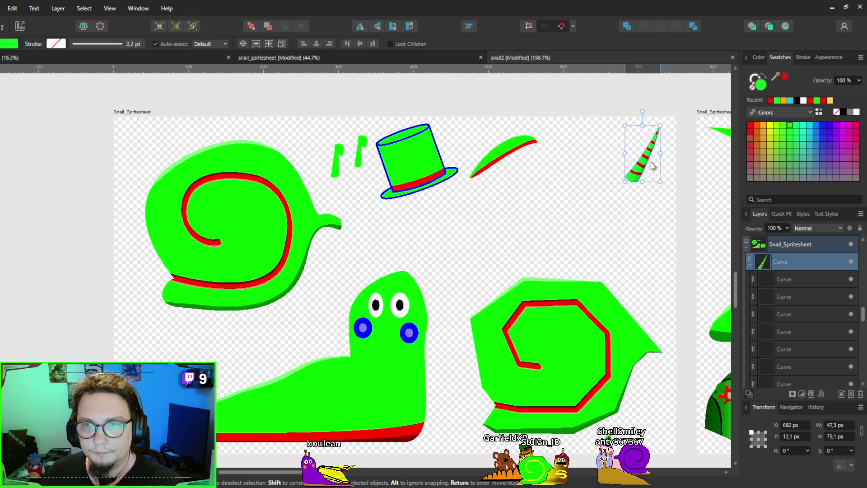
{"action": "left_click", "coordinate": [529, 236]}
{"action": "left_click", "coordinate": [19, 27]}
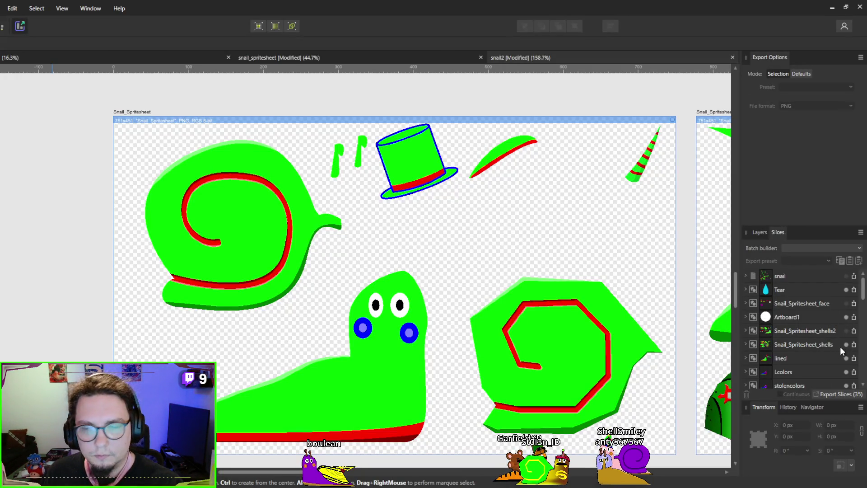
Scroll through the Export persona's slices list, then minimize Affinity Designer and Alt-Tab to Godot
{"action": "scroll", "coordinate": [862, 292], "scroll_direction": "down", "scroll_amount": 10}
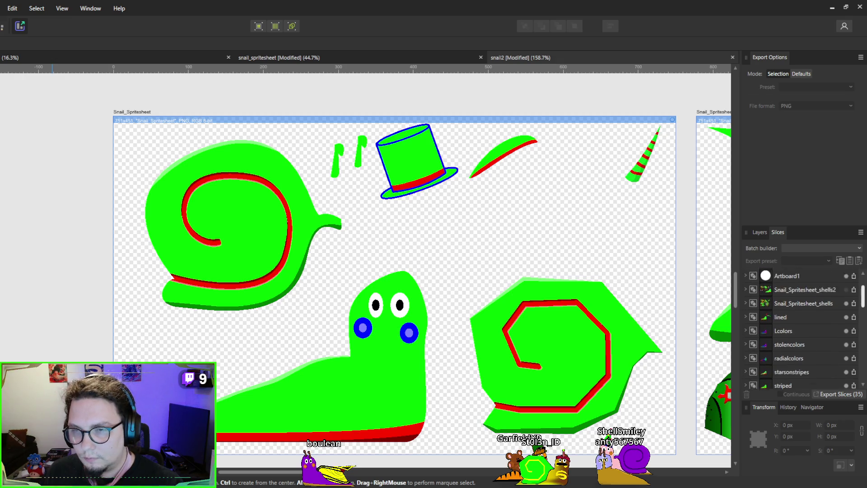
{"action": "scroll", "coordinate": [858, 316], "scroll_direction": "down", "scroll_amount": 2}
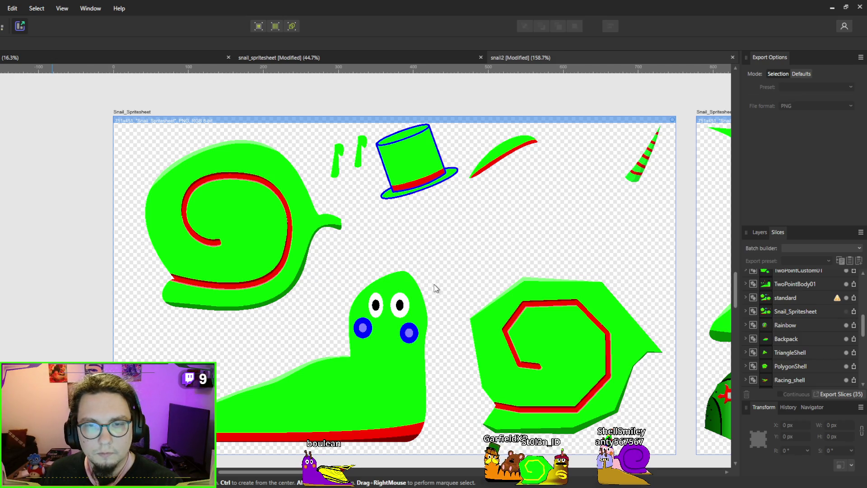
{"action": "left_click", "coordinate": [829, 8]}
{"action": "key", "text": "alt+Tab"}
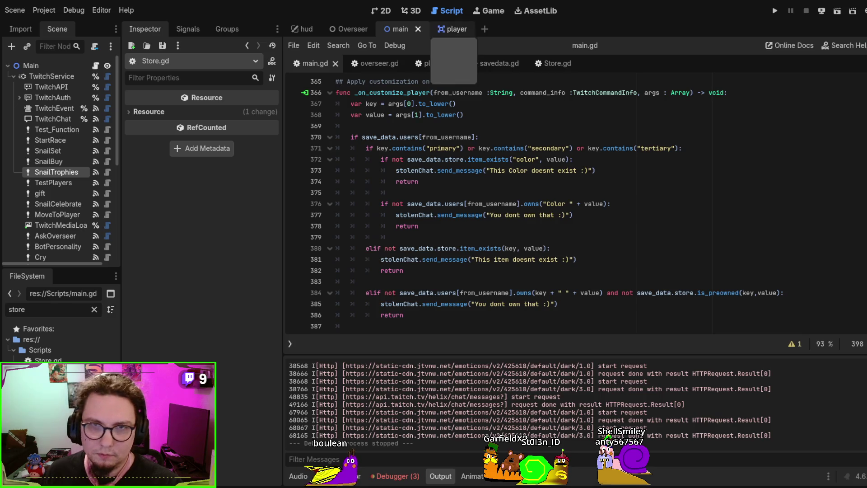
Open the player scene, collapse body_detail and face_detail, and select the santa sprite under hat
{"action": "left_click", "coordinate": [447, 28]}
{"action": "scroll", "coordinate": [33, 167], "scroll_direction": "down", "scroll_amount": 2}
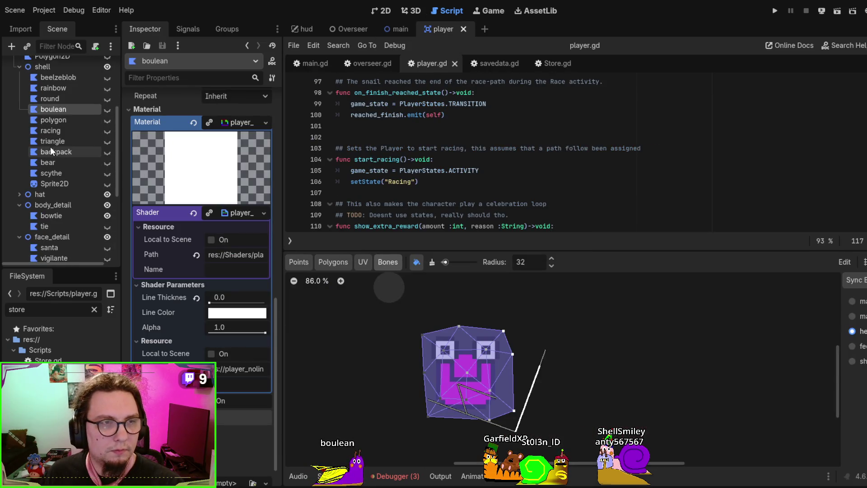
{"action": "scroll", "coordinate": [51, 149], "scroll_direction": "down", "scroll_amount": 2}
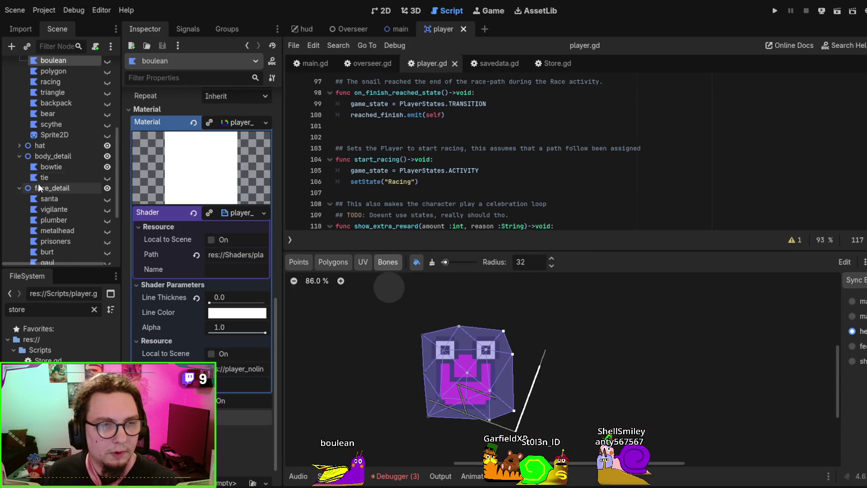
{"action": "left_click", "coordinate": [20, 155]}
{"action": "left_click", "coordinate": [18, 165]}
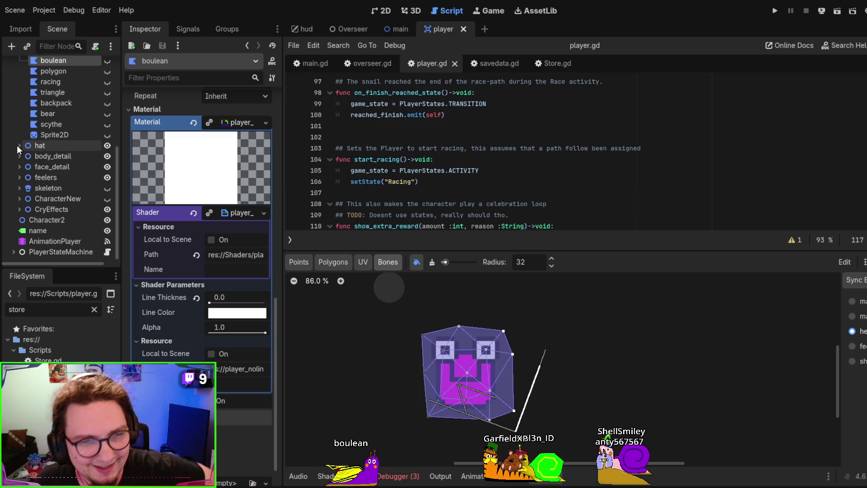
{"action": "left_click", "coordinate": [16, 142]}
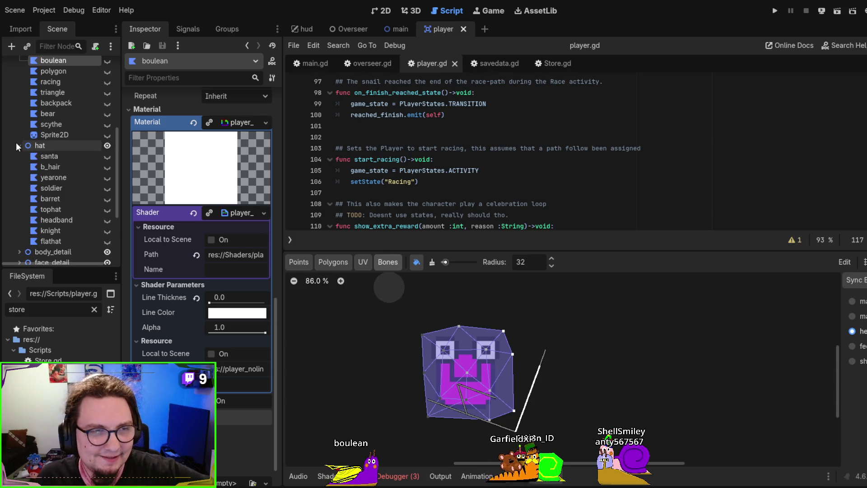
{"action": "left_click", "coordinate": [61, 156]}
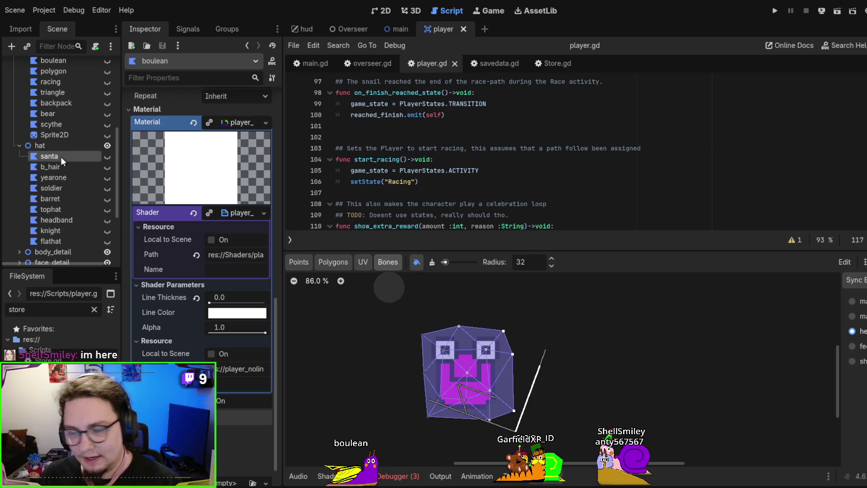
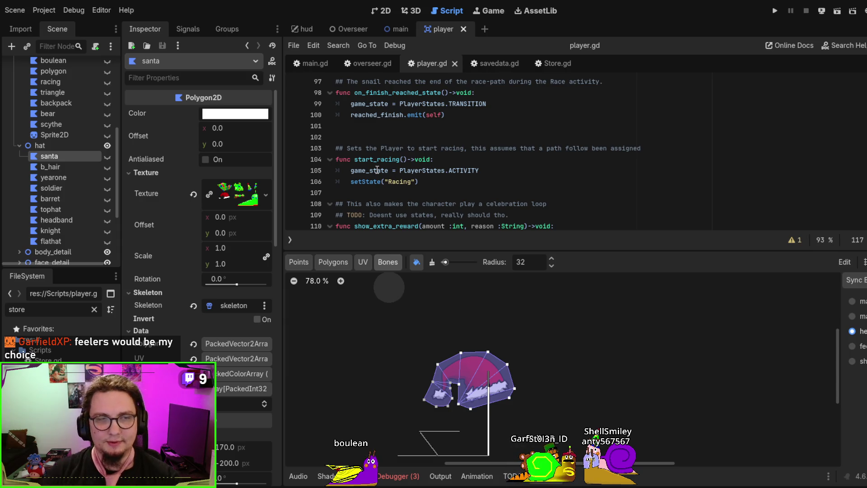
Expand the feelers group and compare the robot and catears feelers, ending with robot selected
{"action": "scroll", "coordinate": [77, 170], "scroll_direction": "down", "scroll_amount": 3}
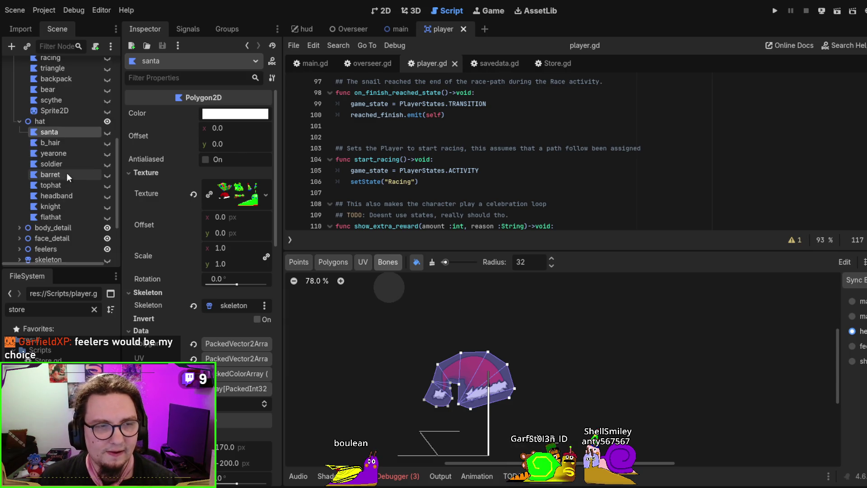
{"action": "left_click", "coordinate": [19, 224]}
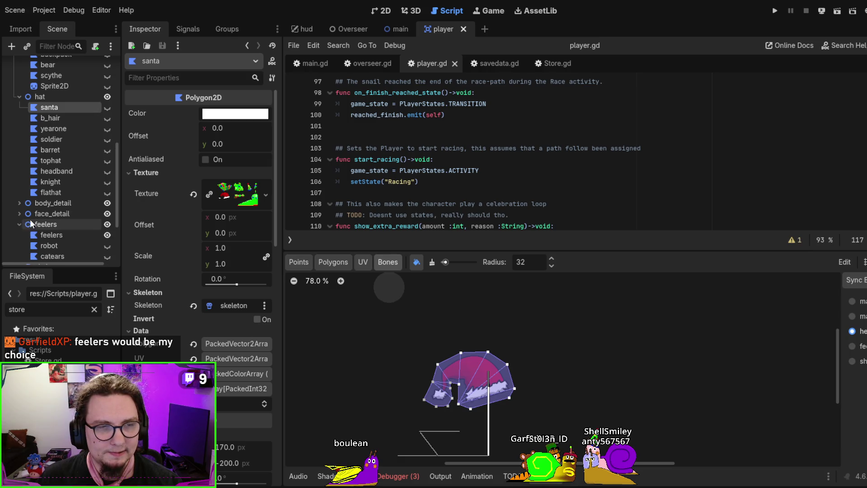
{"action": "scroll", "coordinate": [29, 219], "scroll_direction": "down", "scroll_amount": 3}
{"action": "left_click", "coordinate": [55, 194]}
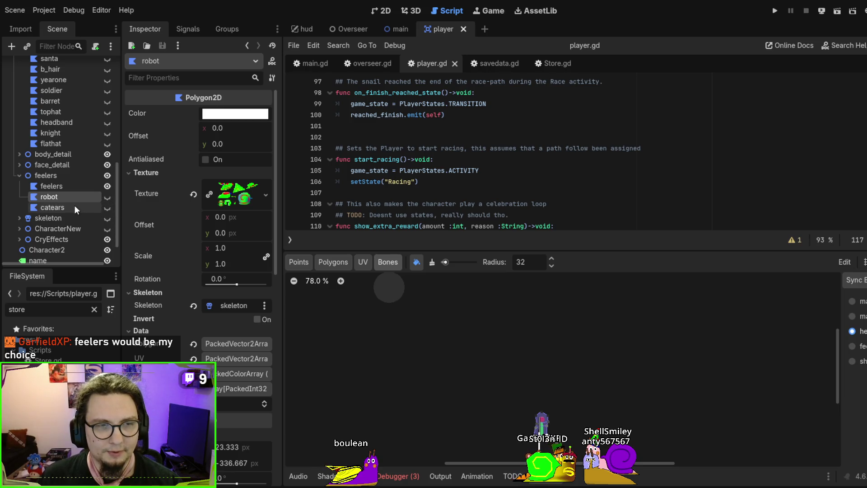
{"action": "left_click", "coordinate": [74, 205]}
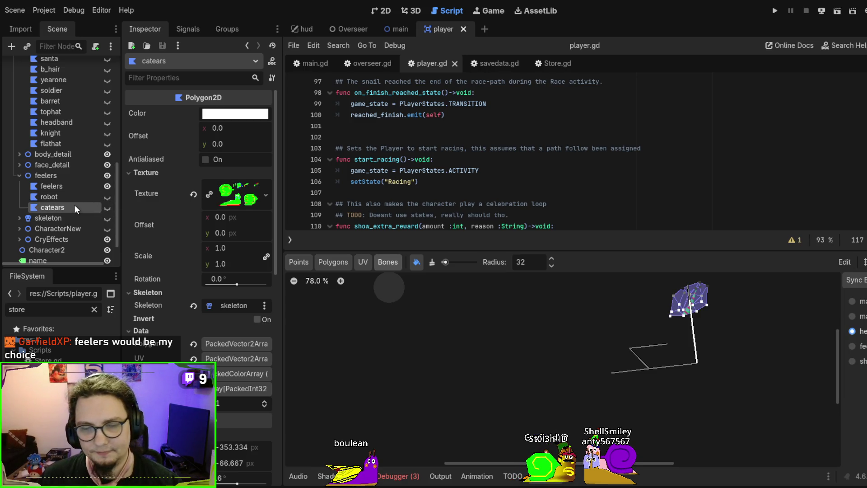
{"action": "left_click", "coordinate": [72, 200]}
{"action": "left_click", "coordinate": [73, 205]}
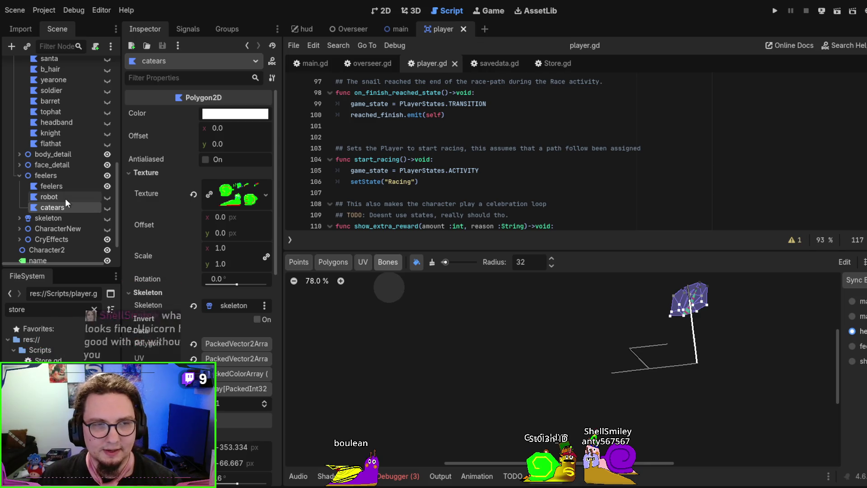
{"action": "left_click", "coordinate": [65, 197]}
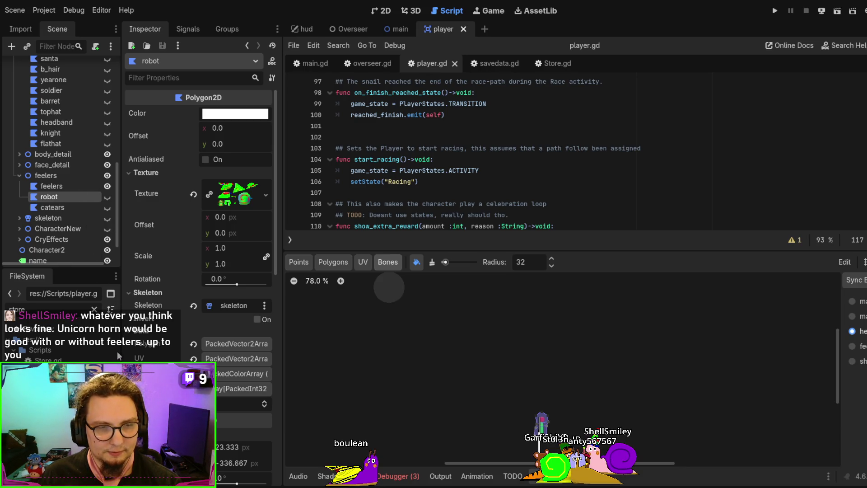
Duplicate the robot feeler, rename the copy 'unicorn', and make it visible
{"action": "key", "text": "ctrl+d"}
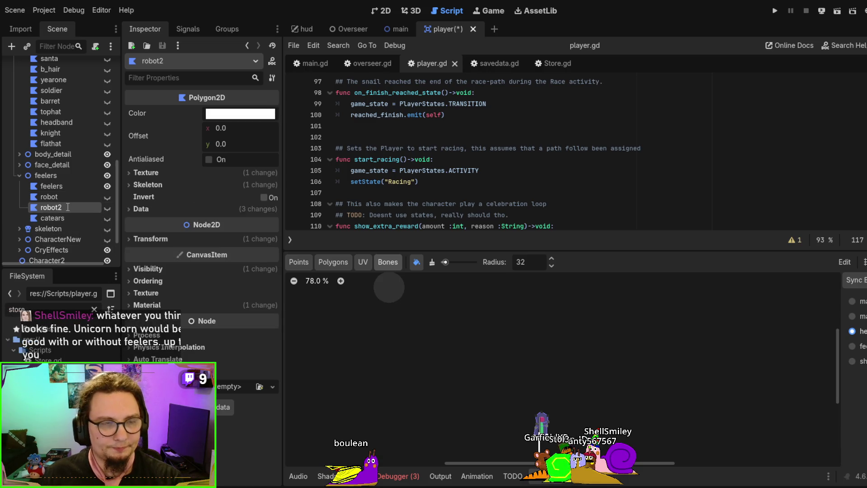
{"action": "type", "text": "unicorn"}
{"action": "key", "text": "Return"}
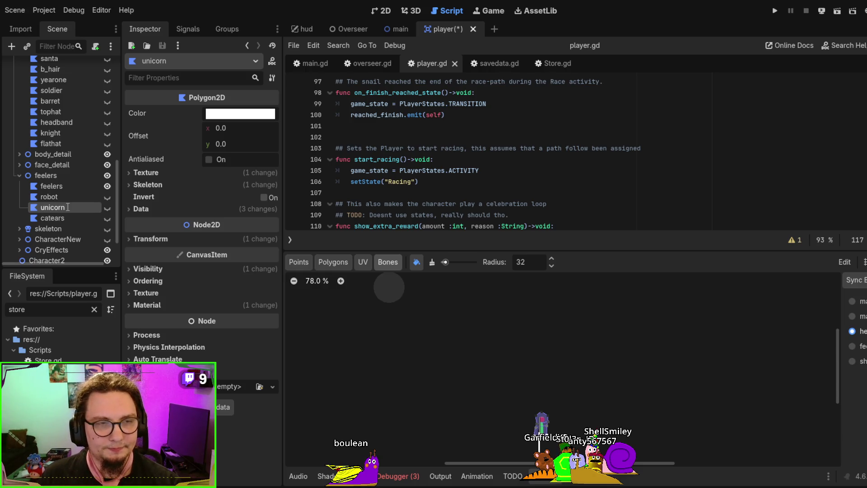
{"action": "left_click", "coordinate": [107, 207]}
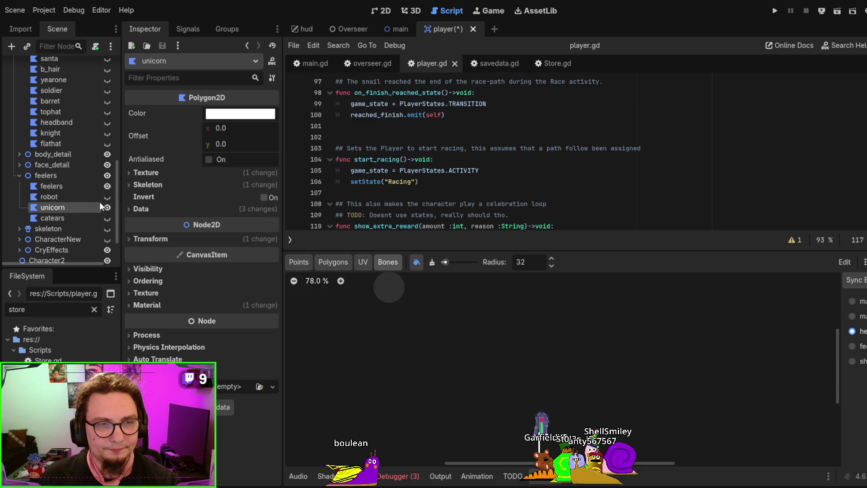
In the 2D view, try clearing the unicorn feeler's texture, then restore it
{"action": "left_click", "coordinate": [381, 11]}
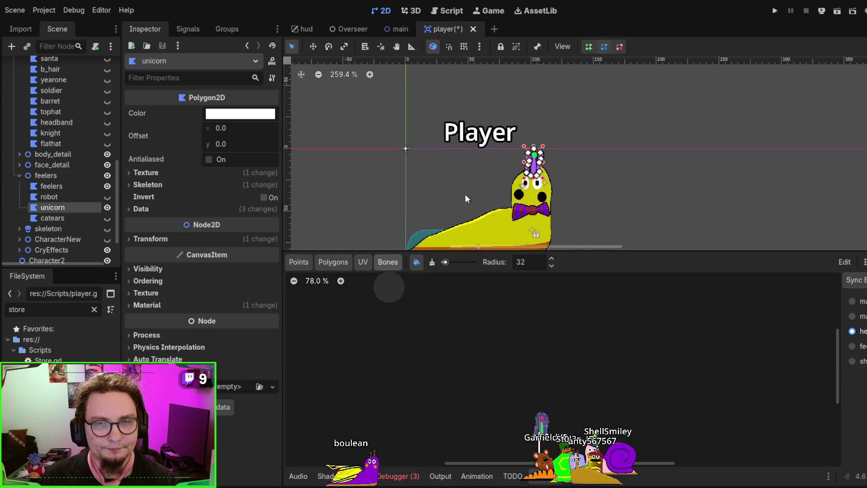
{"action": "scroll", "coordinate": [465, 195], "scroll_direction": "up", "scroll_amount": 2}
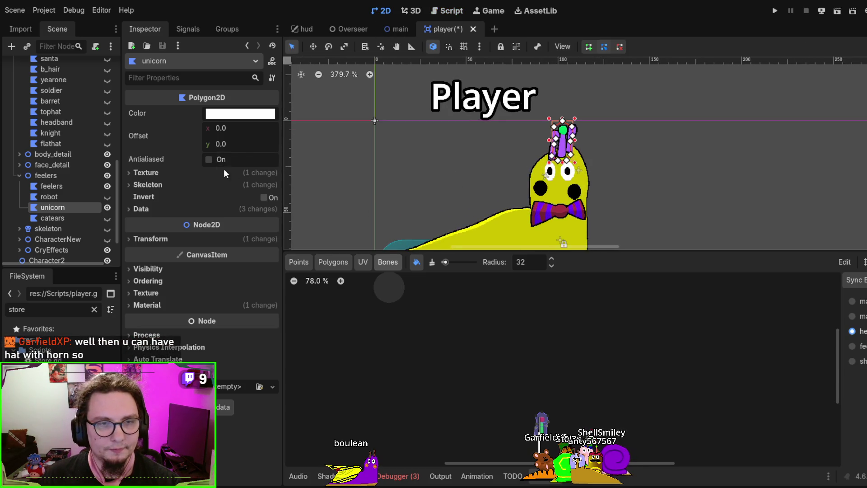
{"action": "left_click", "coordinate": [197, 171]}
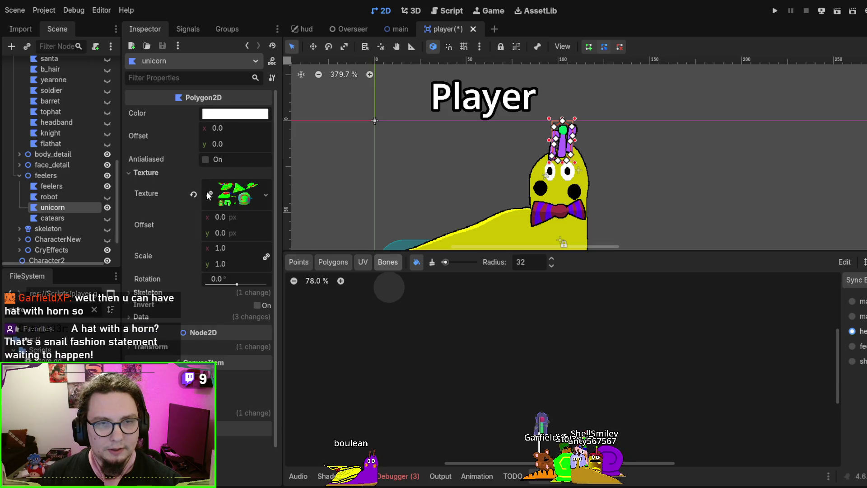
{"action": "left_click", "coordinate": [194, 194]}
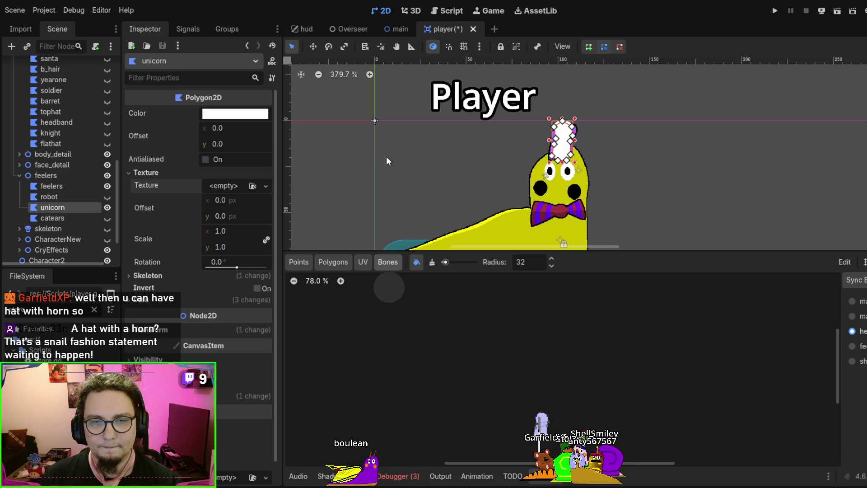
{"action": "key", "text": "ctrl+z"}
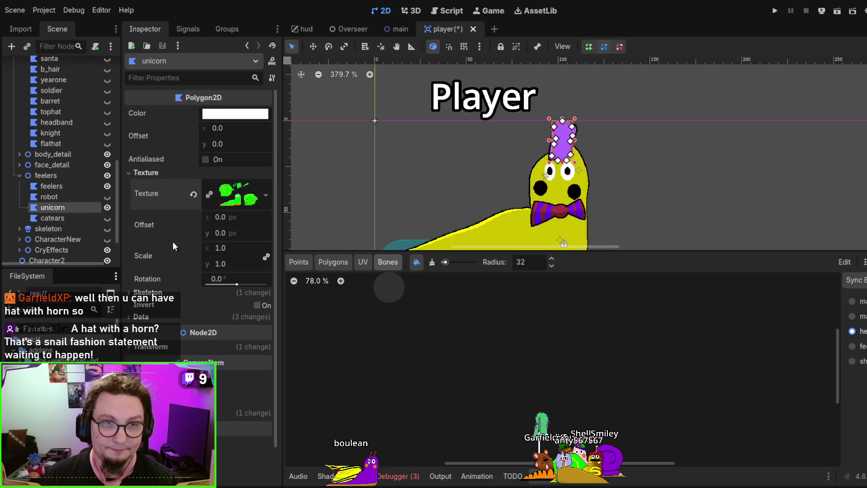
{"action": "left_click", "coordinate": [240, 173]}
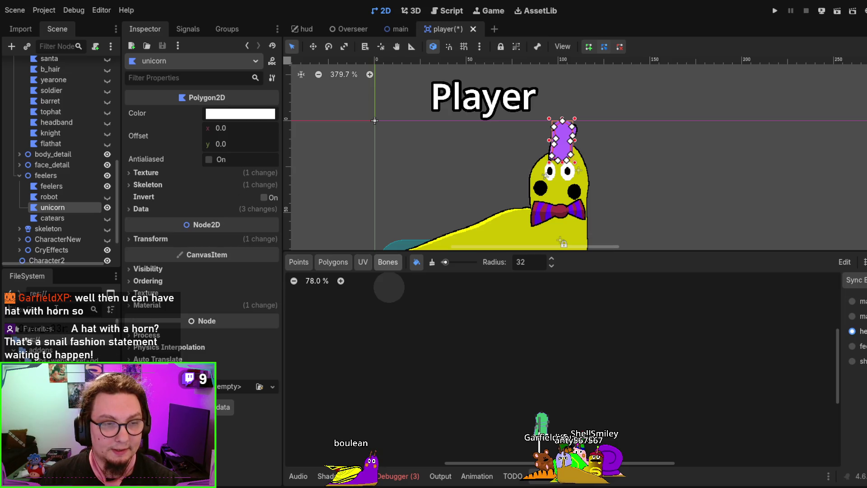
{"action": "type", "text": "snail"}
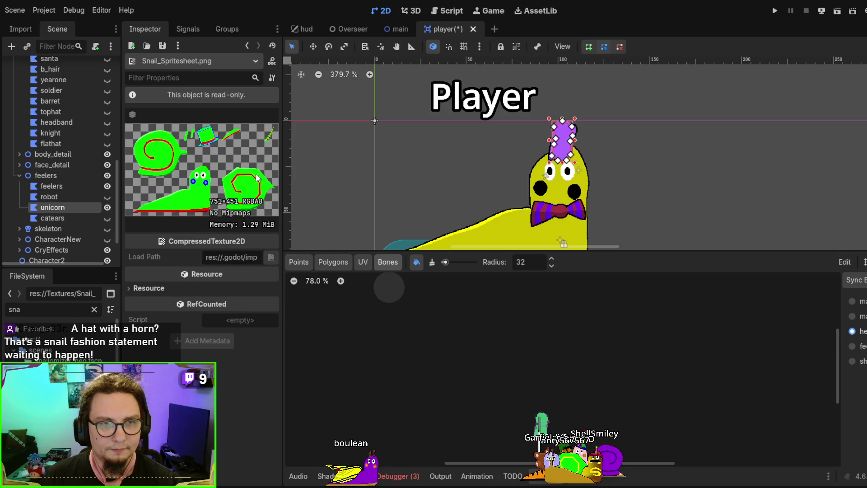
Reselect the unicorn feeler and preview its spritesheet texture in the Inspector
{"action": "left_click", "coordinate": [66, 207]}
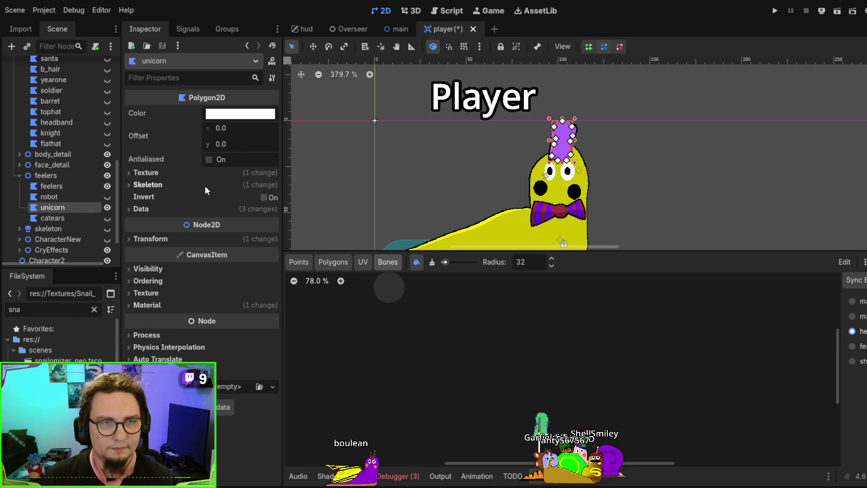
{"action": "left_click", "coordinate": [159, 175]}
{"action": "left_click", "coordinate": [235, 192]}
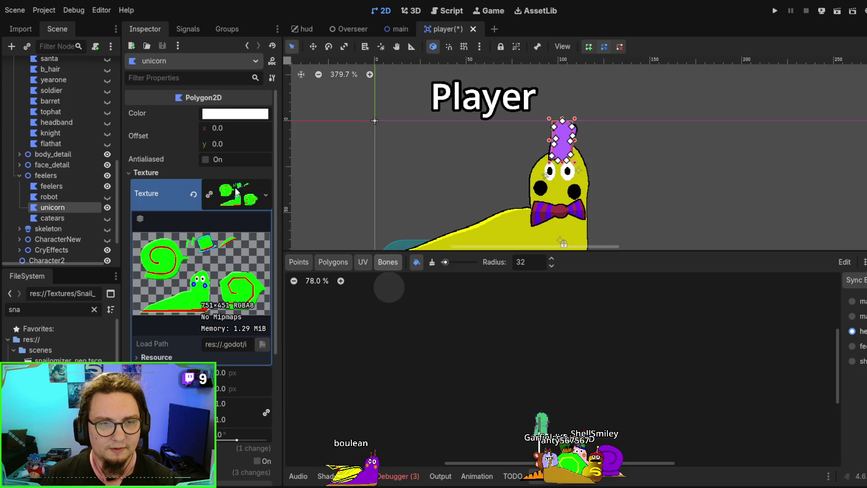
{"action": "left_click", "coordinate": [236, 191]}
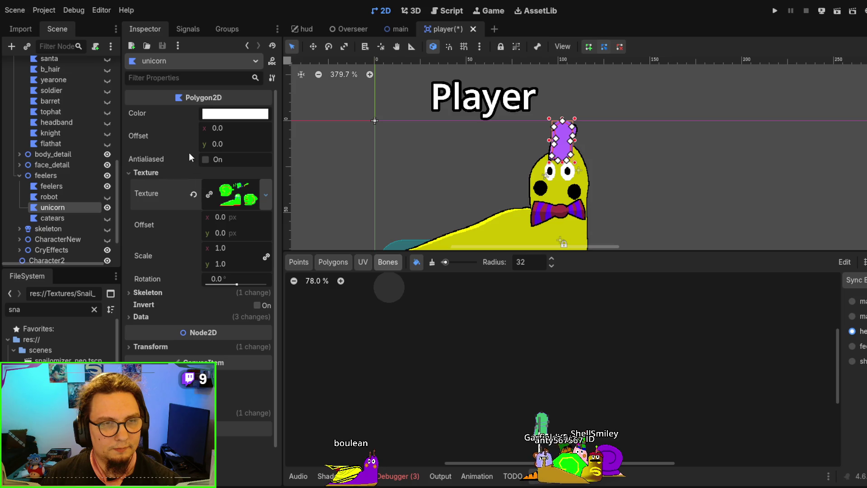
Set the unicorn's Texture to <empty> and bring up Snail_Spritesheet in Affinity Designer
{"action": "left_click", "coordinate": [193, 195]}
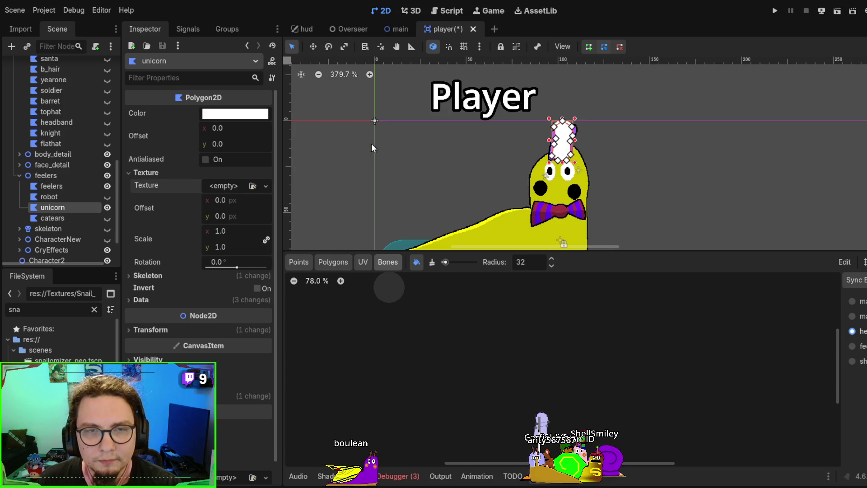
{"action": "key", "text": "ctrl+z"}
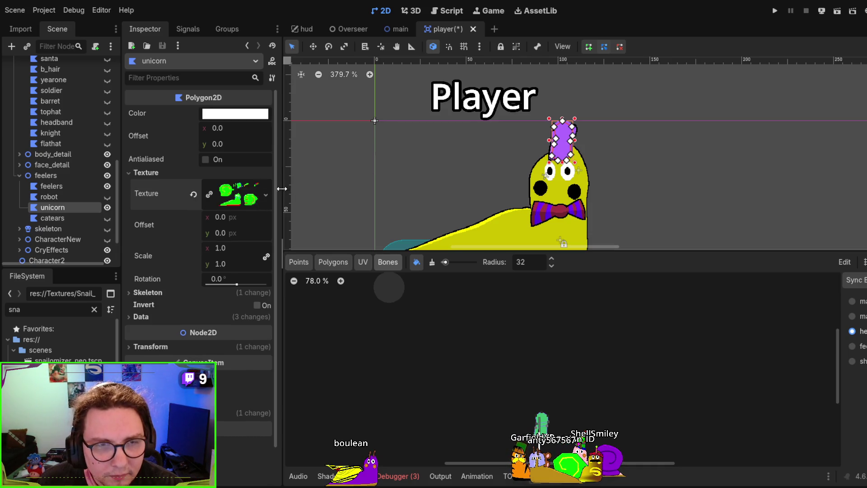
{"action": "left_click_drag", "start_coordinate": [276, 190], "coordinate": [678, 212]}
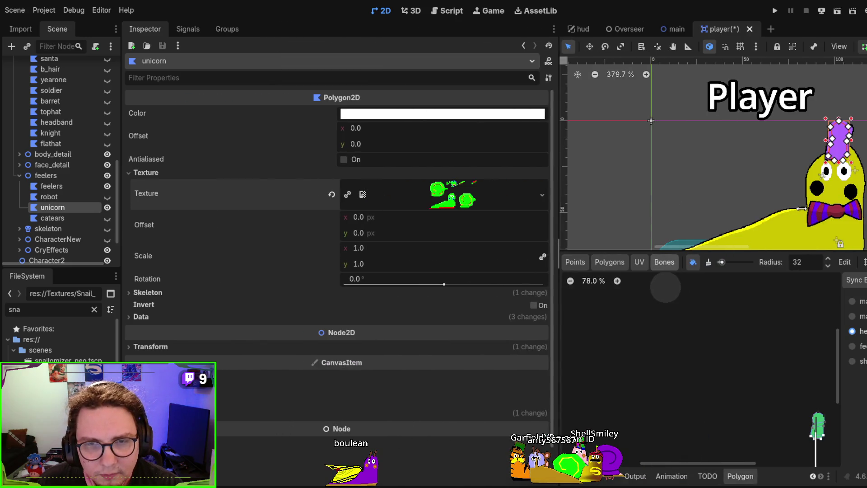
{"action": "key", "text": "ctrl+z"}
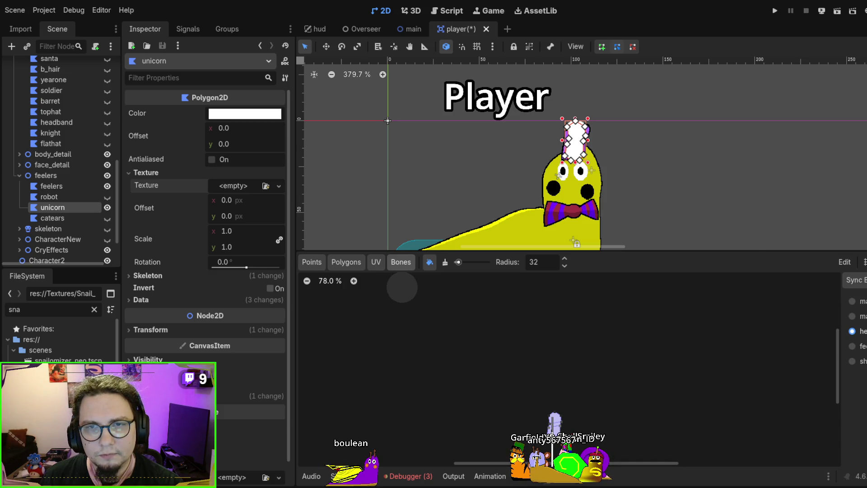
{"action": "key", "text": "alt+Tab"}
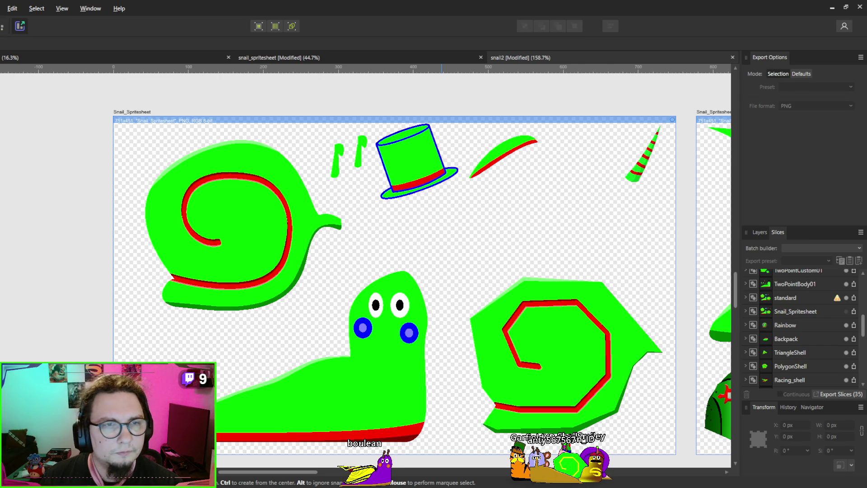
Restore the snail spritesheet texture on the unicorn feeler in Godot, then return to Affinity
{"action": "key", "text": "alt+Tab"}
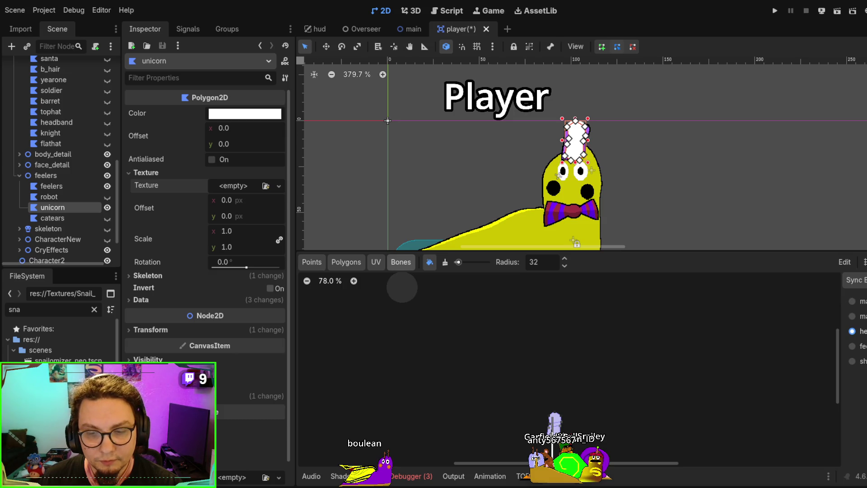
{"action": "key", "text": "alt+Tab"}
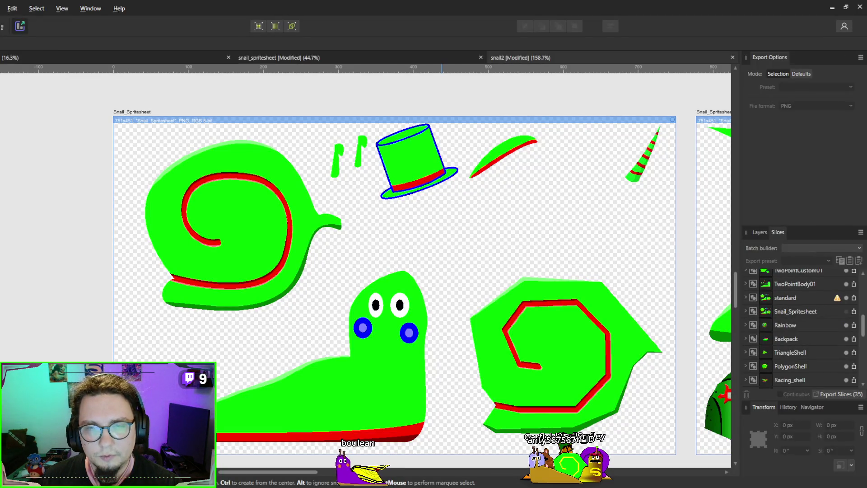
{"action": "key", "text": "alt+Tab"}
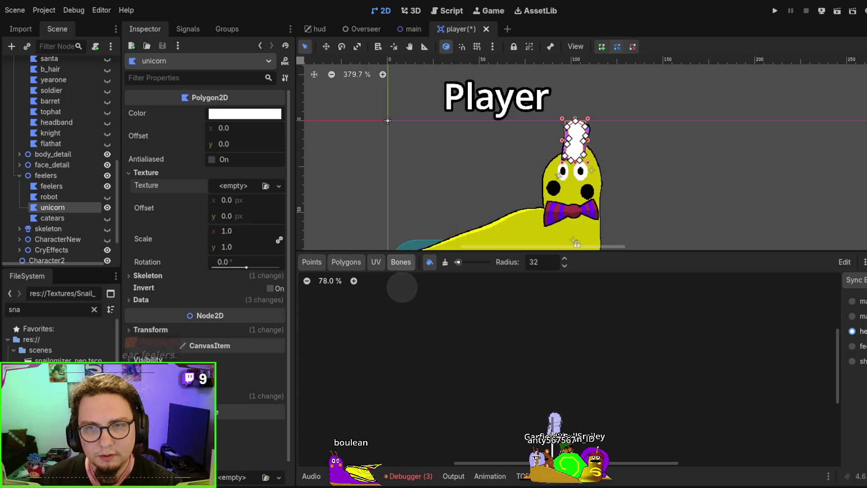
{"action": "key", "text": "ctrl+z"}
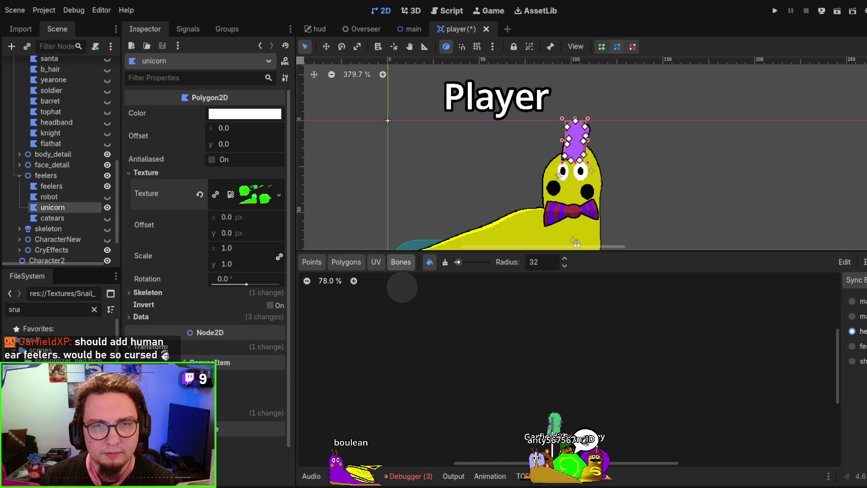
{"action": "key", "text": "alt+Tab"}
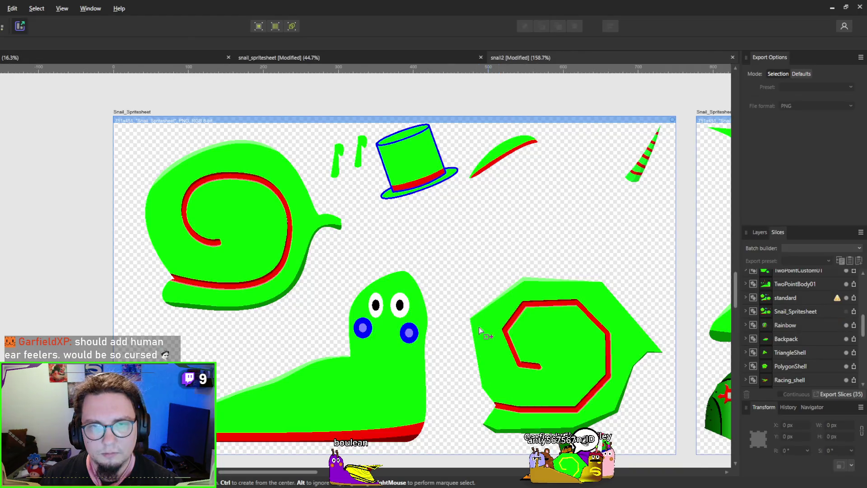
Zoom out and pan across the Knight, Headband, Beom, Feelers and Tophat slices, then minimize Affinity
{"action": "scroll", "coordinate": [332, 243], "scroll_direction": "down", "scroll_amount": 5}
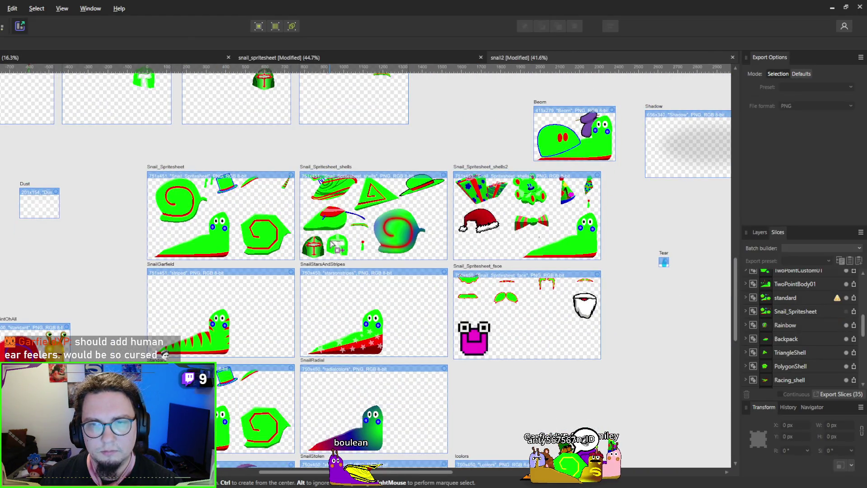
{"action": "mouse_move", "coordinate": [334, 246]}
{"action": "left_mouse_down"}
{"action": "mouse_move", "coordinate": [216, 268]}
{"action": "mouse_move", "coordinate": [406, 204]}
{"action": "mouse_move", "coordinate": [481, 66]}
{"action": "mouse_move", "coordinate": [203, 157]}
{"action": "mouse_move", "coordinate": [351, 367]}
{"action": "mouse_move", "coordinate": [537, 483]}
{"action": "mouse_move", "coordinate": [574, 485]}
{"action": "mouse_move", "coordinate": [429, 172]}
{"action": "mouse_move", "coordinate": [367, 246]}
{"action": "mouse_move", "coordinate": [344, 245]}
{"action": "mouse_move", "coordinate": [431, 66]}
{"action": "mouse_move", "coordinate": [445, 406]}
{"action": "mouse_move", "coordinate": [445, 387]}
{"action": "mouse_move", "coordinate": [456, 397]}
{"action": "mouse_move", "coordinate": [161, 94]}
{"action": "left_mouse_up"}
{"action": "left_click_drag", "start_coordinate": [359, 238], "coordinate": [445, 132]}
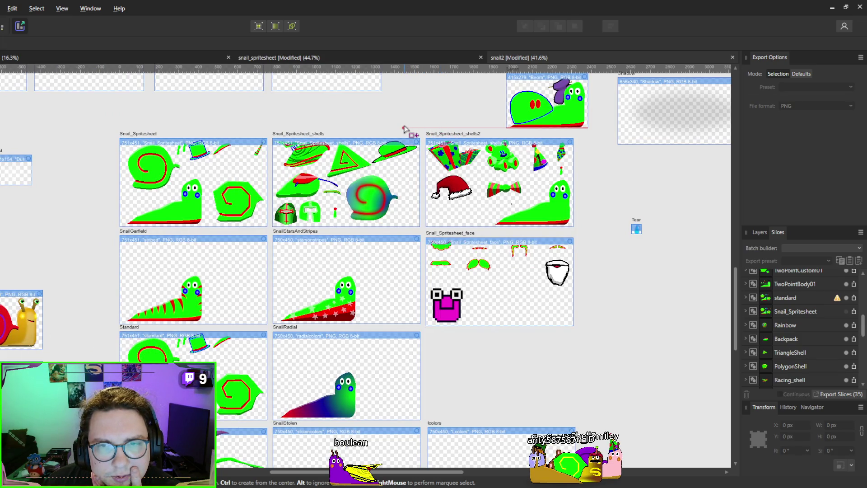
{"action": "mouse_move", "coordinate": [405, 128]}
{"action": "left_mouse_down"}
{"action": "mouse_move", "coordinate": [530, 52]}
{"action": "mouse_move", "coordinate": [568, 42]}
{"action": "mouse_move", "coordinate": [546, 189]}
{"action": "mouse_move", "coordinate": [563, 84]}
{"action": "mouse_move", "coordinate": [578, 56]}
{"action": "left_mouse_up"}
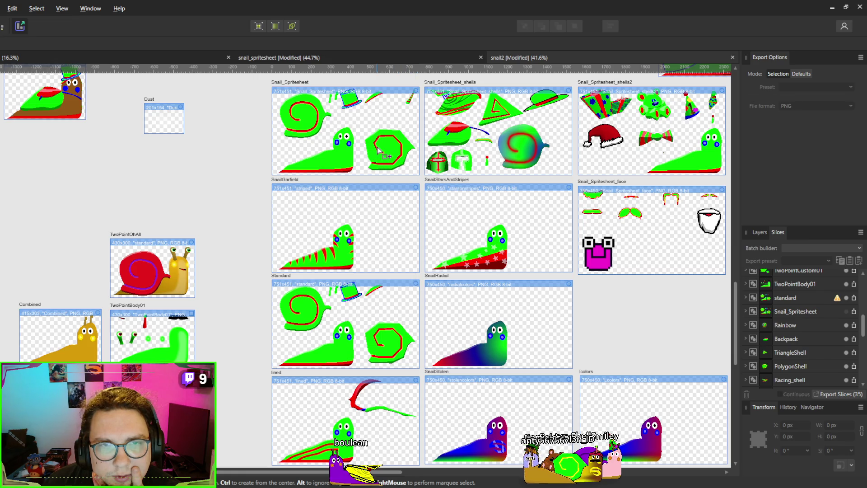
{"action": "mouse_move", "coordinate": [379, 151]}
{"action": "left_mouse_down"}
{"action": "mouse_move", "coordinate": [166, 354]}
{"action": "mouse_move", "coordinate": [169, 104]}
{"action": "mouse_move", "coordinate": [358, 188]}
{"action": "mouse_move", "coordinate": [555, 115]}
{"action": "mouse_move", "coordinate": [461, 169]}
{"action": "mouse_move", "coordinate": [257, 62]}
{"action": "mouse_move", "coordinate": [461, 78]}
{"action": "left_mouse_up"}
{"action": "mouse_move", "coordinate": [365, 159]}
{"action": "left_mouse_down"}
{"action": "mouse_move", "coordinate": [315, 254]}
{"action": "mouse_move", "coordinate": [359, 446]}
{"action": "mouse_move", "coordinate": [180, 147]}
{"action": "left_mouse_up"}
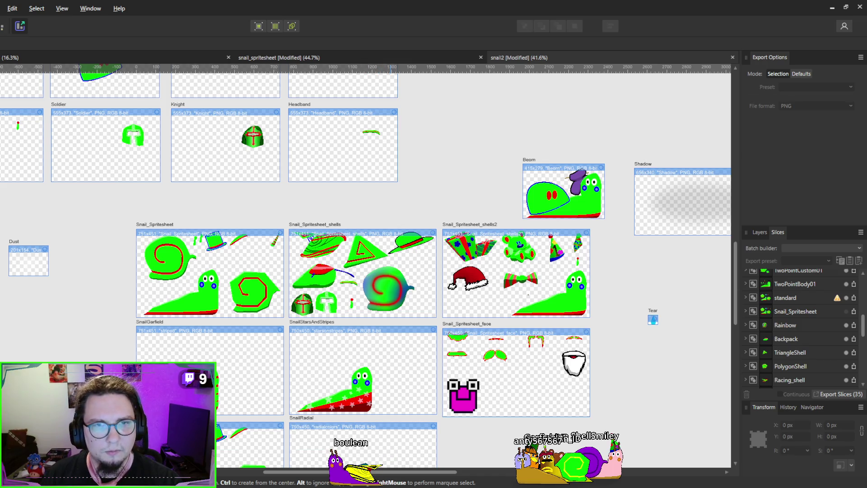
{"action": "left_click", "coordinate": [832, 8]}
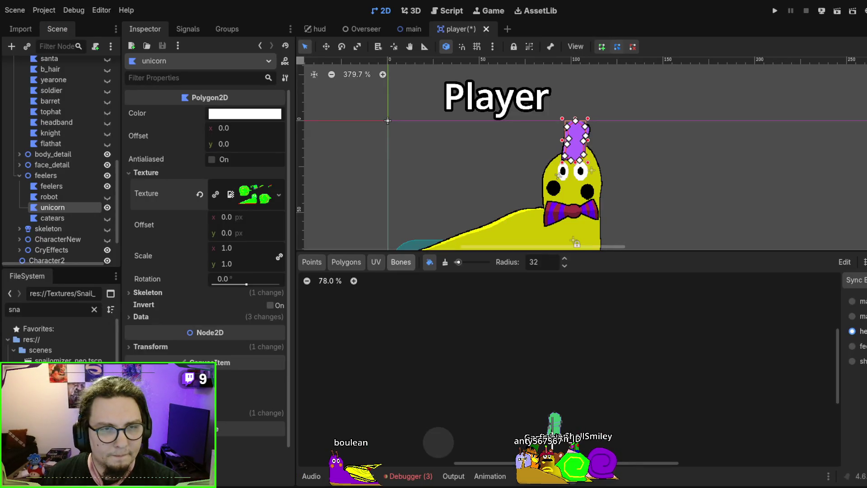
Preview the unicorn's snail spritesheet texture in the Inspector, then go back to Affinity Designer
{"action": "left_click", "coordinate": [259, 195]}
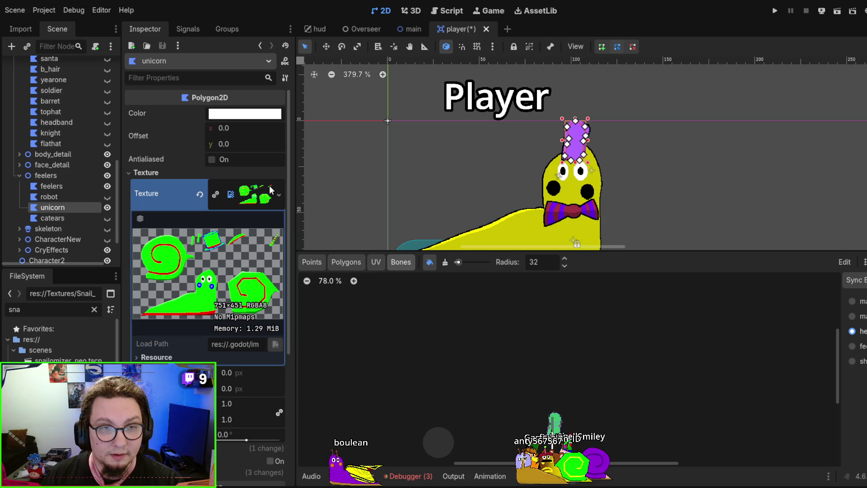
{"action": "left_click", "coordinate": [270, 191]}
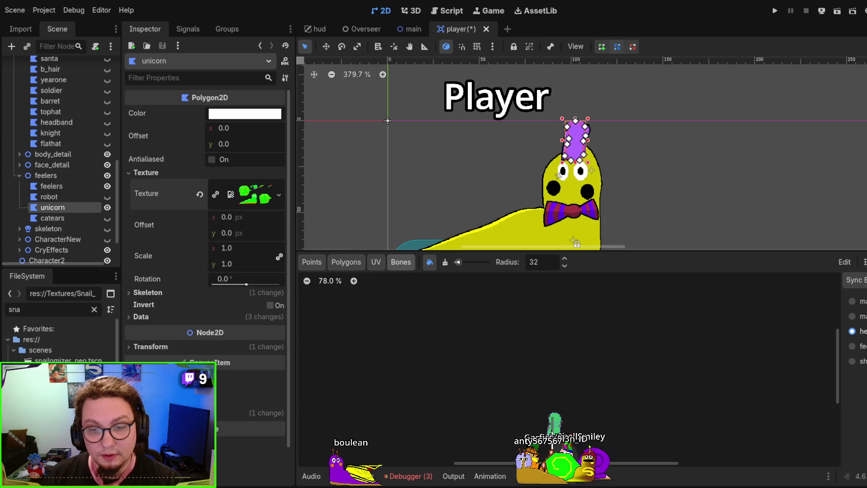
{"action": "key", "text": "alt+Tab"}
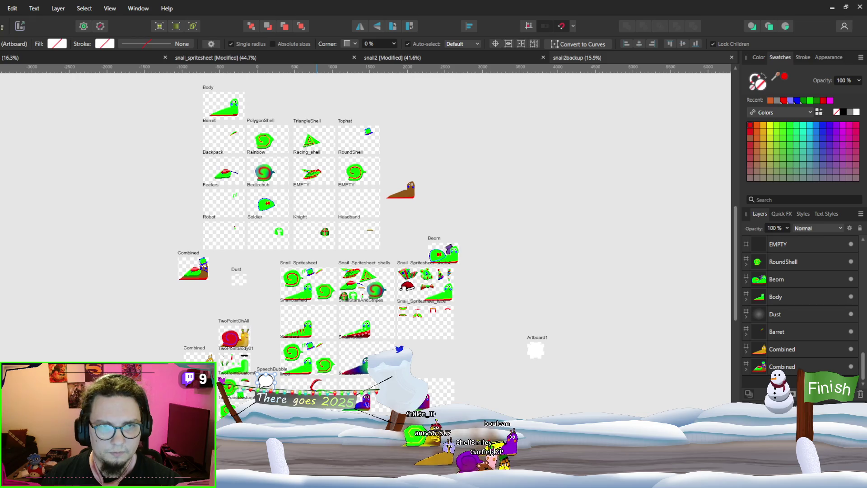
Scroll around the snail2backup artboards, then switch to the Export Persona to see the PNG slices
{"action": "scroll", "coordinate": [302, 309], "scroll_direction": "up", "scroll_amount": 5}
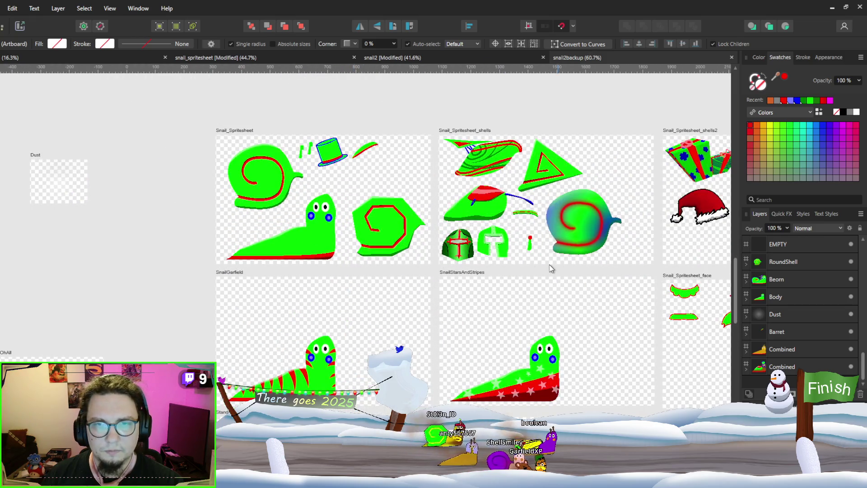
{"action": "scroll", "coordinate": [557, 264], "scroll_direction": "right", "scroll_amount": 5}
{"action": "scroll", "coordinate": [374, 184], "scroll_direction": "down", "scroll_amount": 1}
{"action": "scroll", "coordinate": [374, 184], "scroll_direction": "down", "scroll_amount": 5}
{"action": "scroll", "coordinate": [352, 257], "scroll_direction": "up", "scroll_amount": 4}
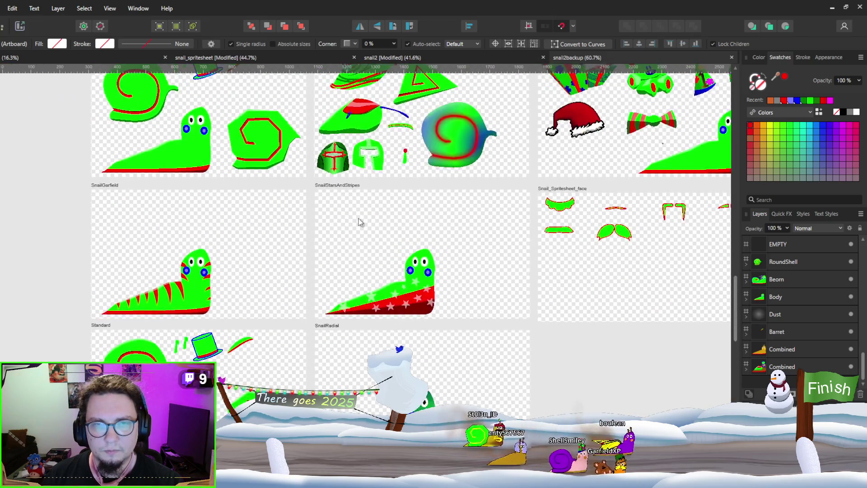
{"action": "scroll", "coordinate": [352, 257], "scroll_direction": "down", "scroll_amount": 6}
{"action": "scroll", "coordinate": [512, 343], "scroll_direction": "down", "scroll_amount": 4}
{"action": "scroll", "coordinate": [512, 343], "scroll_direction": "right", "scroll_amount": 4}
{"action": "scroll", "coordinate": [459, 318], "scroll_direction": "up", "scroll_amount": 6}
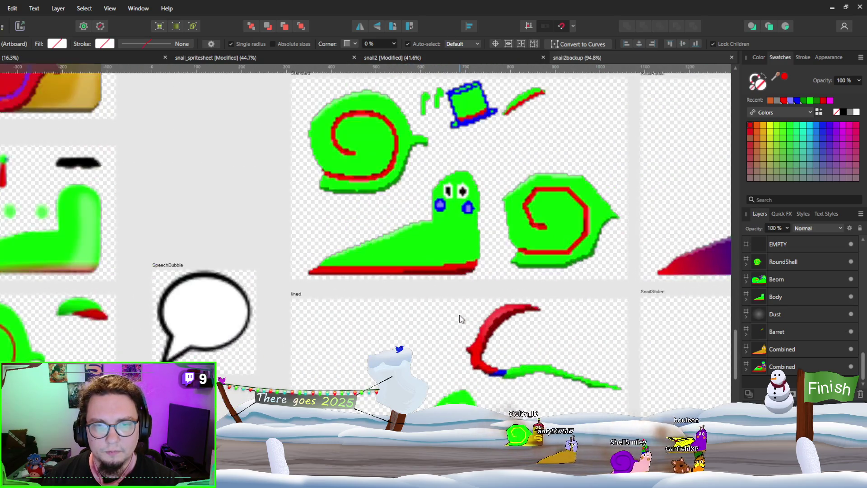
{"action": "scroll", "coordinate": [460, 315], "scroll_direction": "down", "scroll_amount": 5}
{"action": "scroll", "coordinate": [346, 232], "scroll_direction": "down", "scroll_amount": 2}
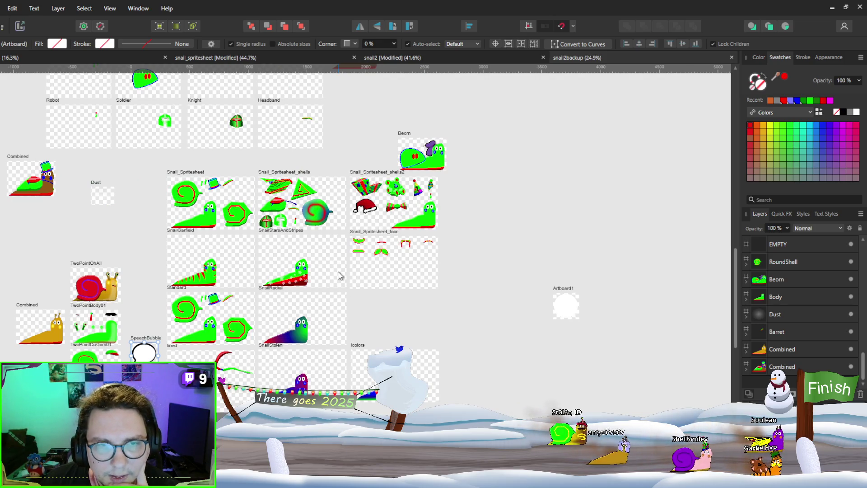
{"action": "scroll", "coordinate": [339, 276], "scroll_direction": "up", "scroll_amount": 1}
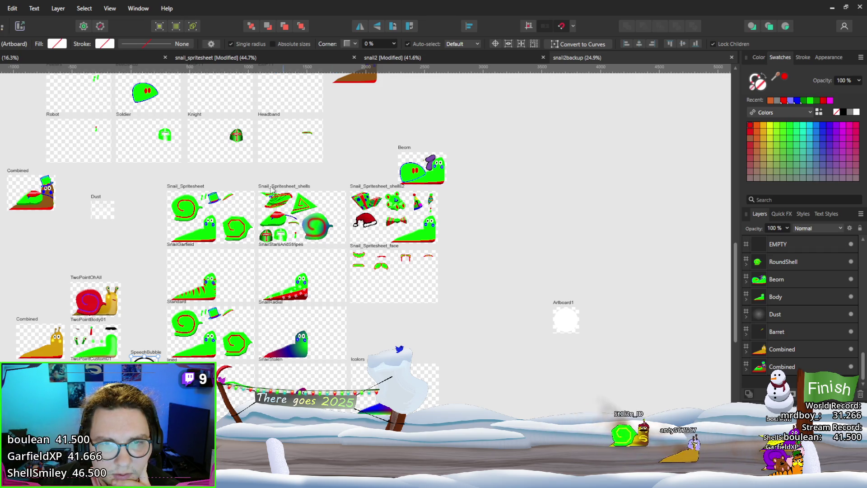
{"action": "scroll", "coordinate": [339, 275], "scroll_direction": "up", "scroll_amount": 10}
{"action": "scroll", "coordinate": [340, 275], "scroll_direction": "left", "scroll_amount": 5}
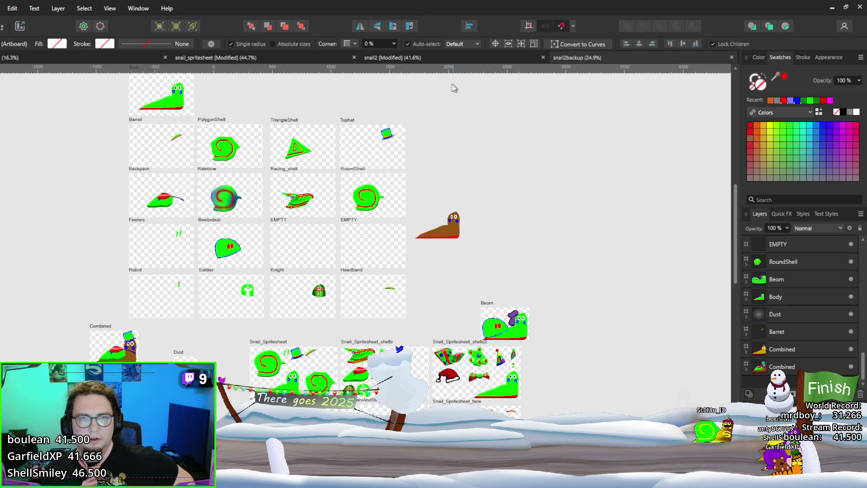
{"action": "key", "text": "ctrl+3"}
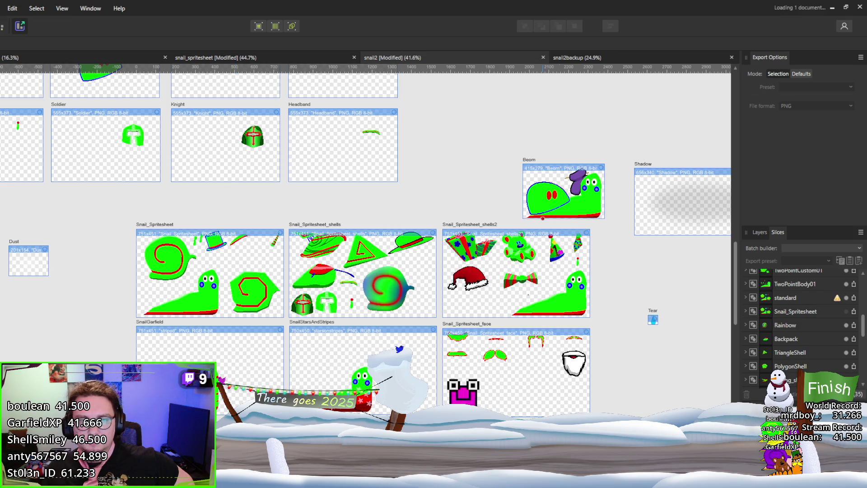
{"action": "scroll", "coordinate": [380, 138], "scroll_direction": "down", "scroll_amount": 3}
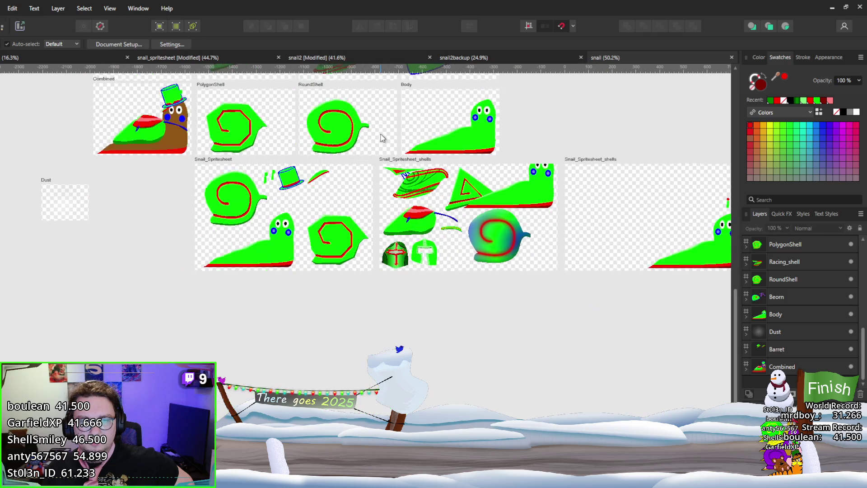
{"action": "scroll", "coordinate": [380, 138], "scroll_direction": "up", "scroll_amount": 5}
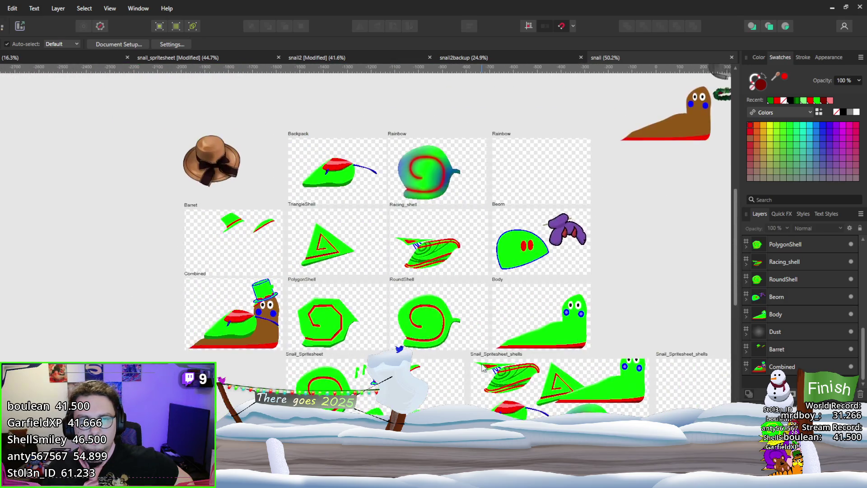
{"action": "scroll", "coordinate": [495, 189], "scroll_direction": "down", "scroll_amount": 3}
{"action": "scroll", "coordinate": [471, 90], "scroll_direction": "left", "scroll_amount": 2}
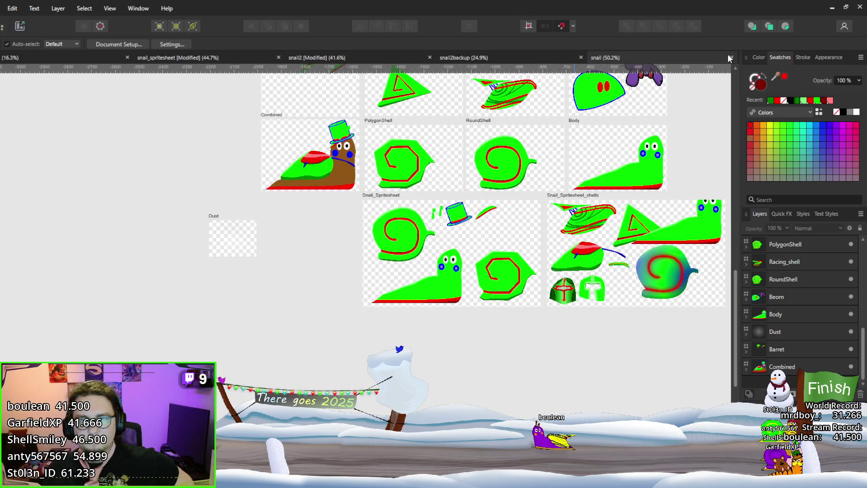
{"action": "left_click", "coordinate": [729, 56]}
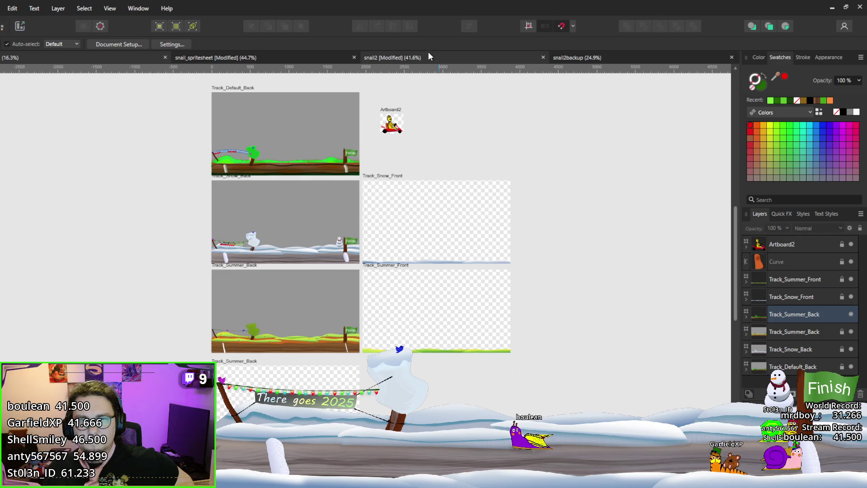
{"action": "left_click", "coordinate": [428, 53]}
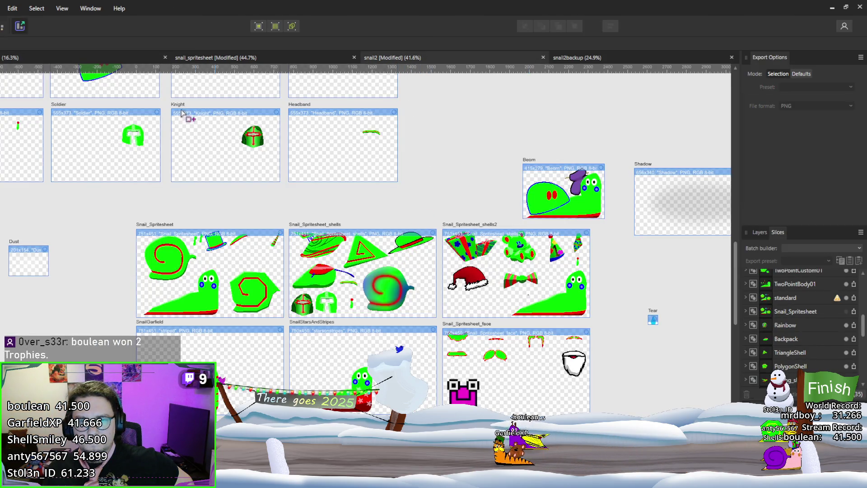
{"action": "left_click", "coordinate": [33, 58]}
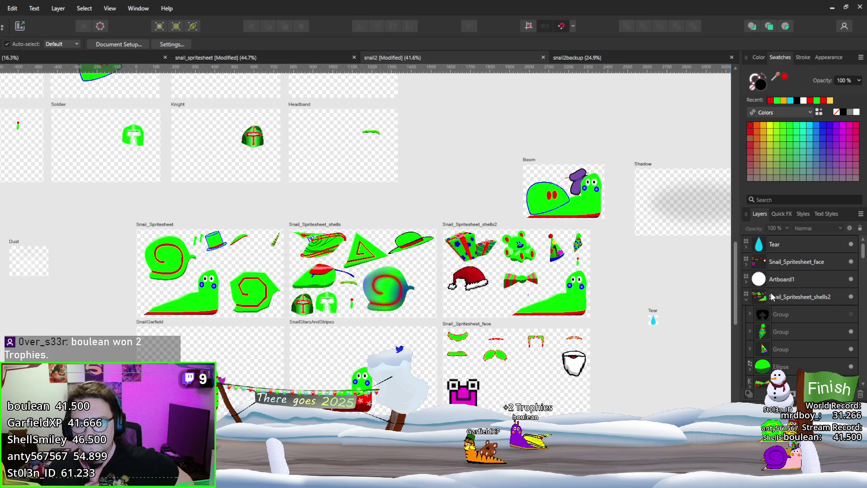
{"action": "scroll", "coordinate": [813, 264], "scroll_direction": "down", "scroll_amount": 5}
{"action": "scroll", "coordinate": [813, 303], "scroll_direction": "down", "scroll_amount": 3}
{"action": "scroll", "coordinate": [813, 299], "scroll_direction": "up", "scroll_amount": 3}
{"action": "scroll", "coordinate": [812, 296], "scroll_direction": "up", "scroll_amount": 2}
{"action": "scroll", "coordinate": [812, 297], "scroll_direction": "down", "scroll_amount": 5}
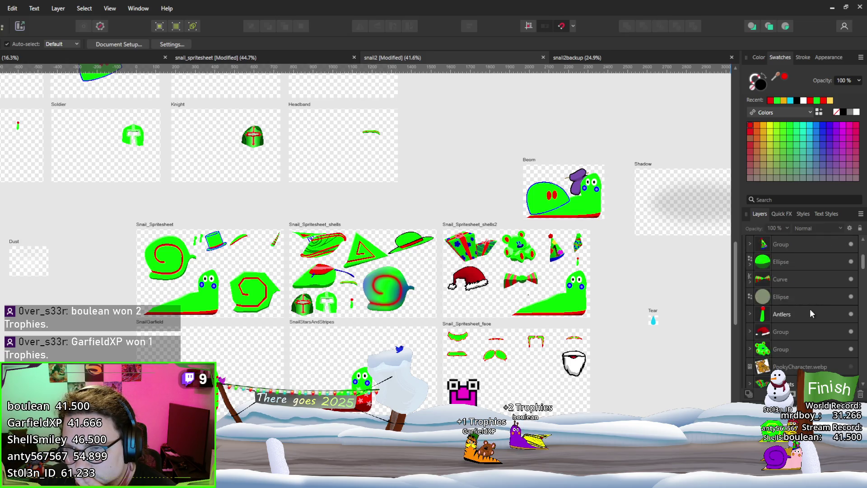
{"action": "left_click", "coordinate": [248, 293]}
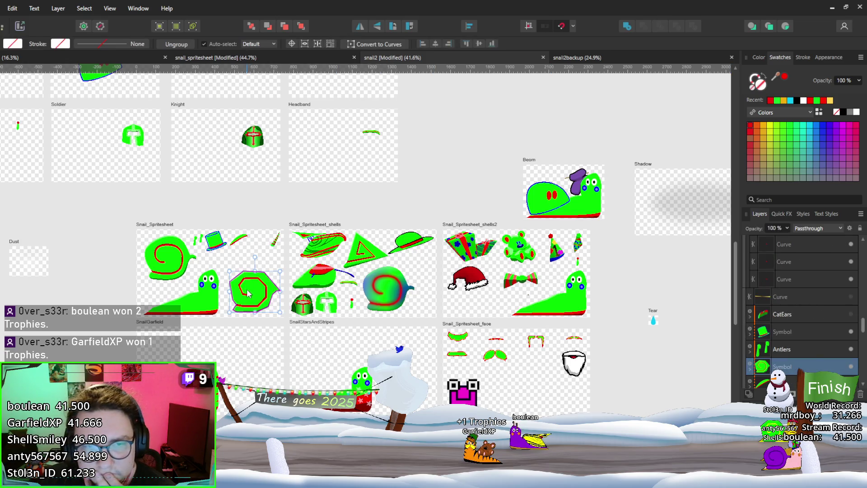
{"action": "left_click", "coordinate": [801, 296]}
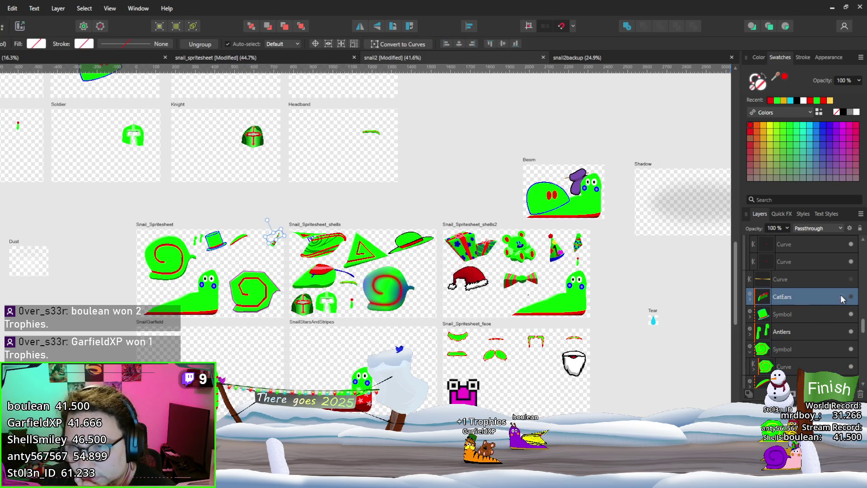
{"action": "scroll", "coordinate": [298, 271], "scroll_direction": "up", "scroll_amount": 8}
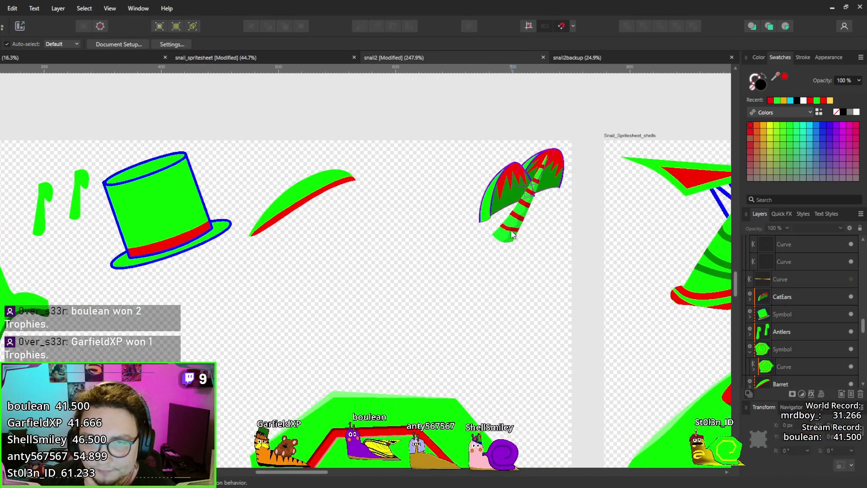
Drag the striped horn out of the ears group onto Snail_Spritesheet, then return to Godot
{"action": "mouse_move", "coordinate": [518, 234]}
{"action": "left_mouse_down"}
{"action": "mouse_move", "coordinate": [347, 278]}
{"action": "mouse_move", "coordinate": [410, 252]}
{"action": "mouse_move", "coordinate": [412, 222]}
{"action": "left_mouse_up"}
{"action": "scroll", "coordinate": [387, 323], "scroll_direction": "down", "scroll_amount": 4}
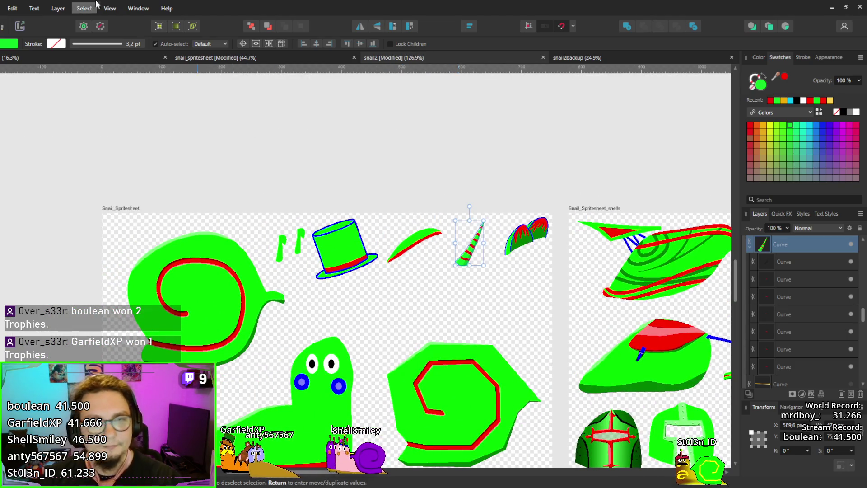
{"action": "left_click", "coordinate": [24, 24]}
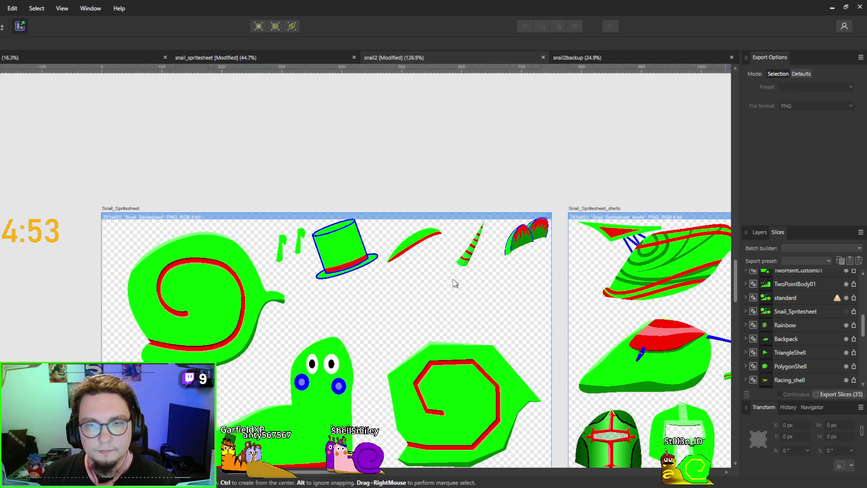
{"action": "left_click", "coordinate": [831, 7]}
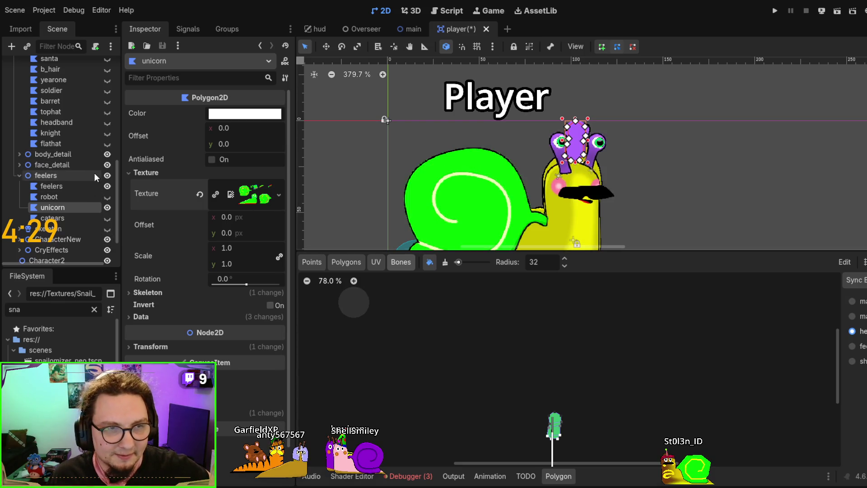
Toggle the Character node's visibility off and on, then start editing the unicorn polygon's points
{"action": "scroll", "coordinate": [94, 184], "scroll_direction": "up", "scroll_amount": 8}
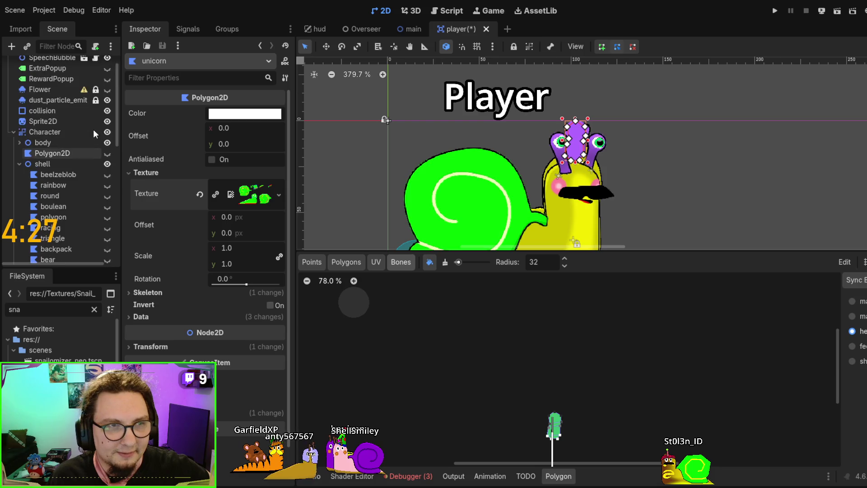
{"action": "left_click", "coordinate": [106, 134]}
{"action": "left_click", "coordinate": [106, 133]}
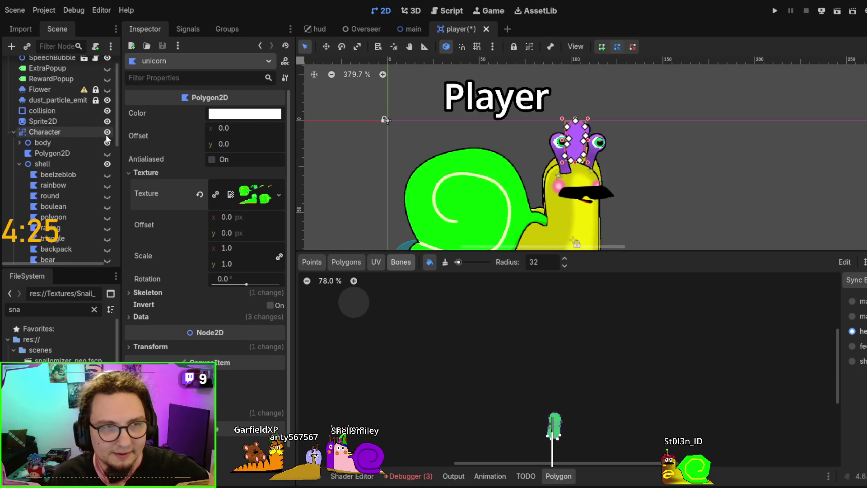
{"action": "scroll", "coordinate": [93, 166], "scroll_direction": "down", "scroll_amount": 5}
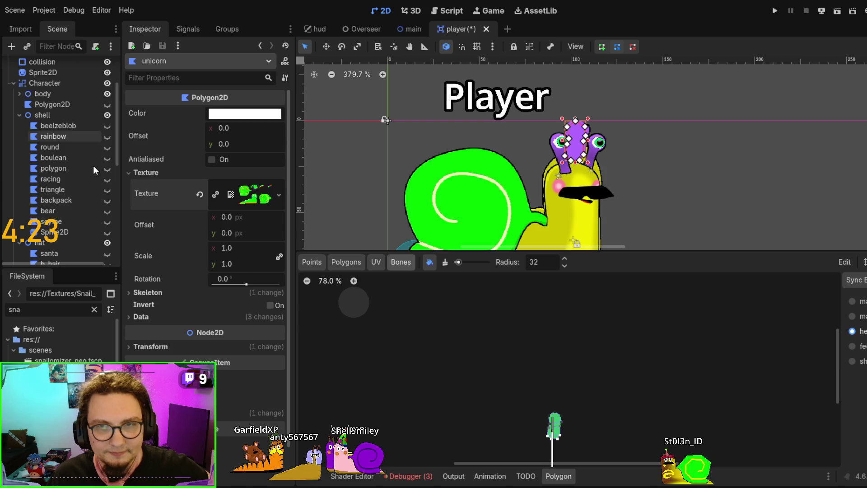
{"action": "scroll", "coordinate": [94, 170], "scroll_direction": "down", "scroll_amount": 8}
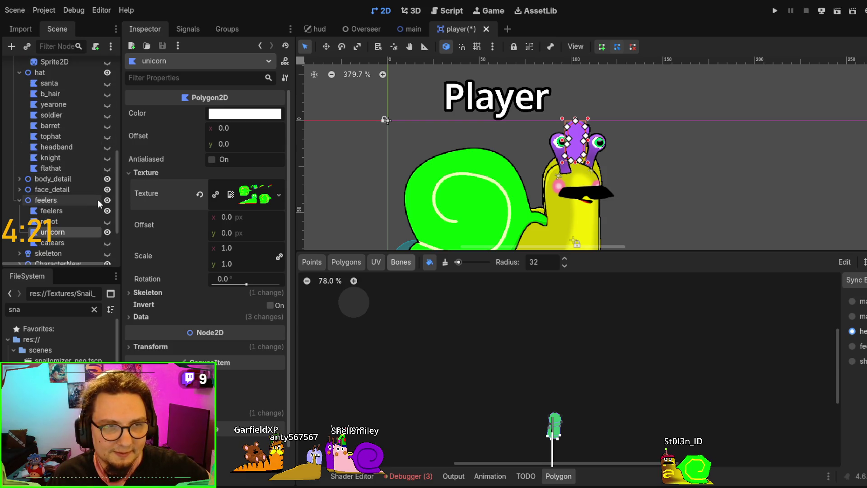
{"action": "scroll", "coordinate": [100, 199], "scroll_direction": "down", "scroll_amount": 1}
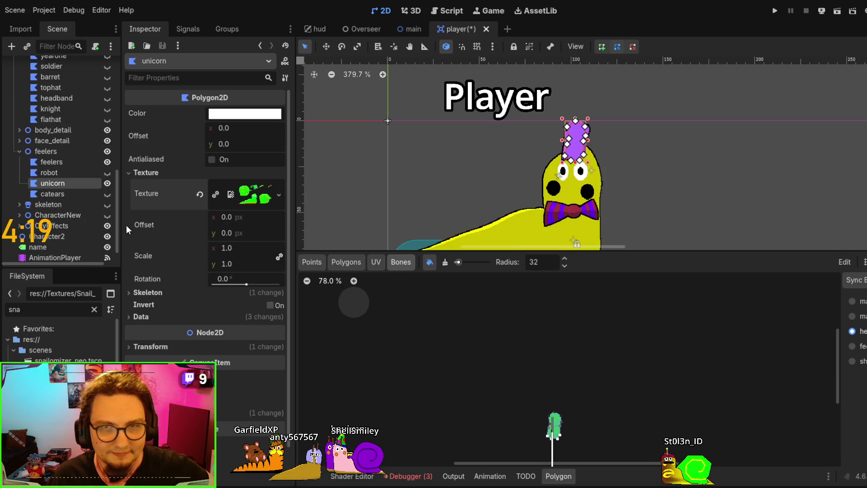
{"action": "scroll", "coordinate": [200, 258], "scroll_direction": "down", "scroll_amount": 1}
{"action": "scroll", "coordinate": [204, 253], "scroll_direction": "up", "scroll_amount": 1}
{"action": "scroll", "coordinate": [209, 255], "scroll_direction": "down", "scroll_amount": 1}
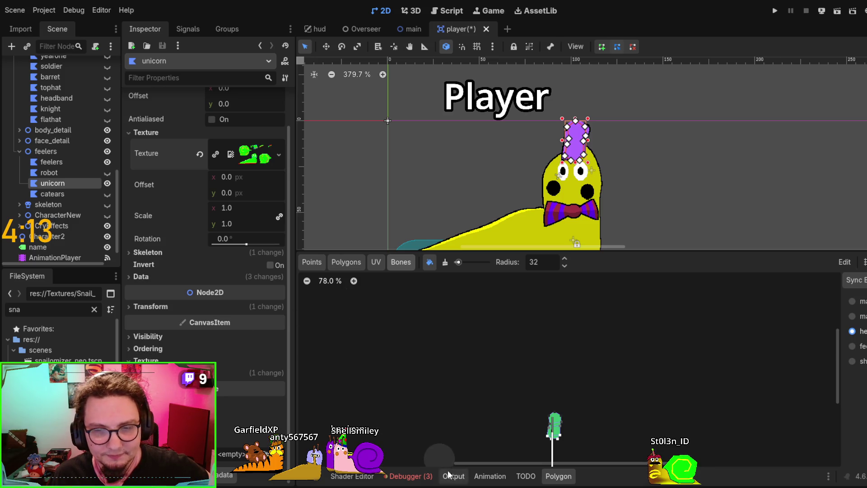
{"action": "left_click", "coordinate": [318, 263]}
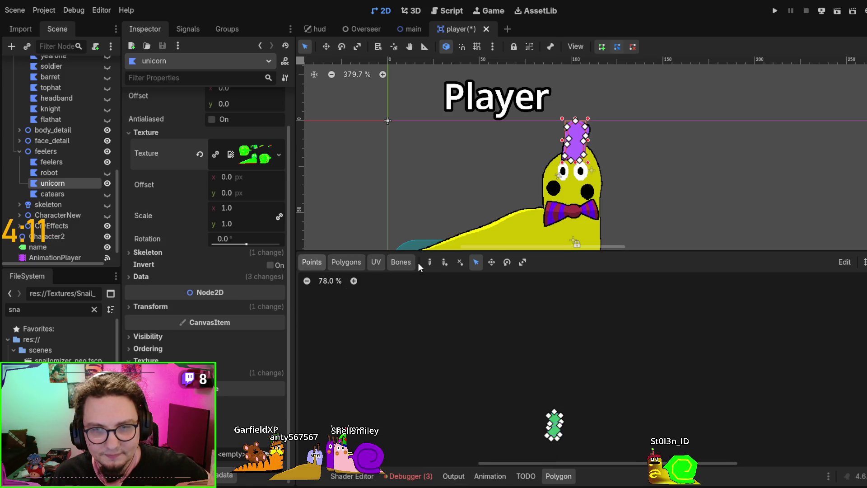
Place four outline points around the striped horn, from base to tip, and close the outline
{"action": "scroll", "coordinate": [622, 321], "scroll_direction": "up", "scroll_amount": 5}
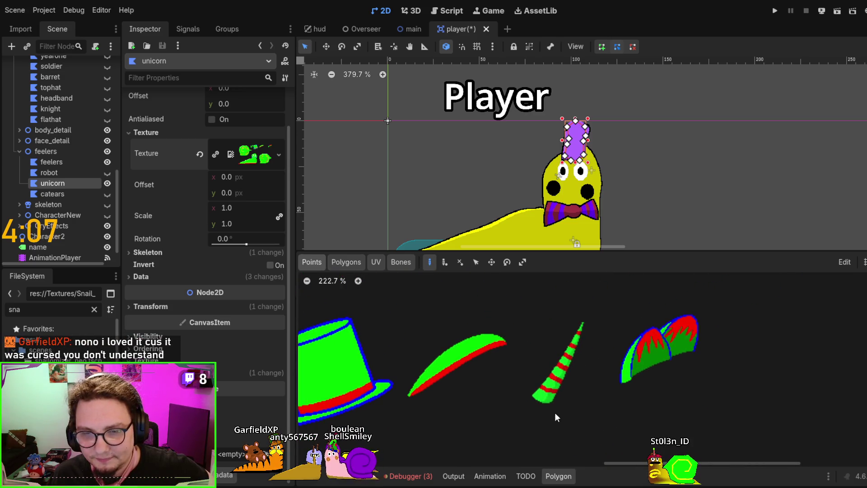
{"action": "left_click", "coordinate": [555, 413]}
{"action": "left_click", "coordinate": [517, 402]}
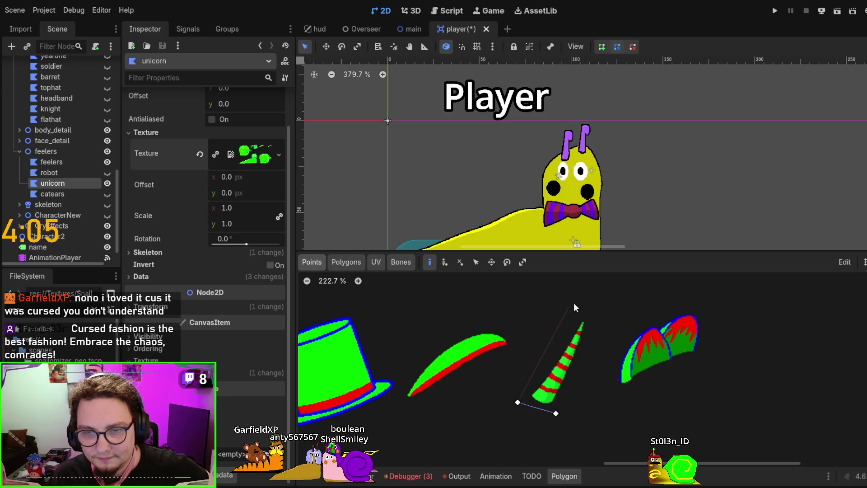
{"action": "left_click", "coordinate": [589, 296]}
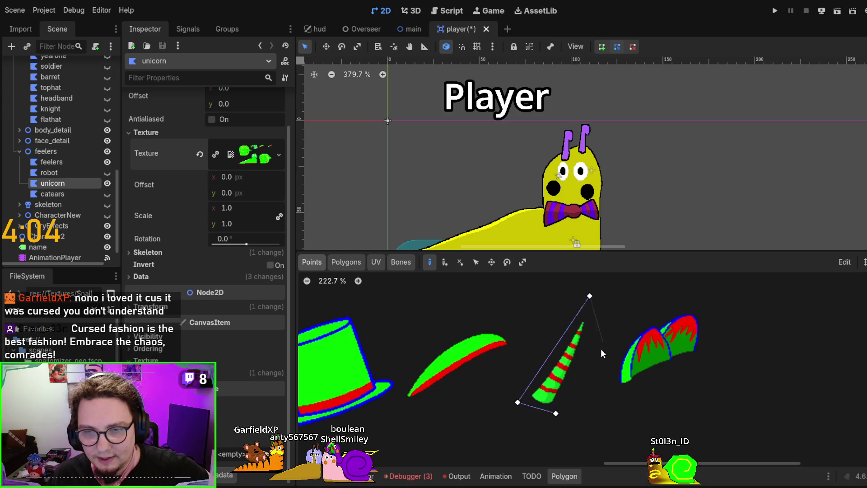
{"action": "left_click", "coordinate": [594, 318]}
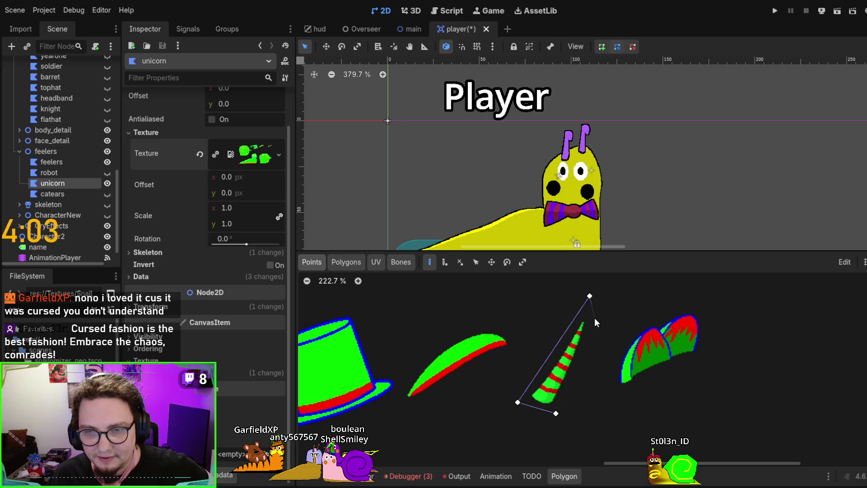
{"action": "left_click", "coordinate": [556, 411]}
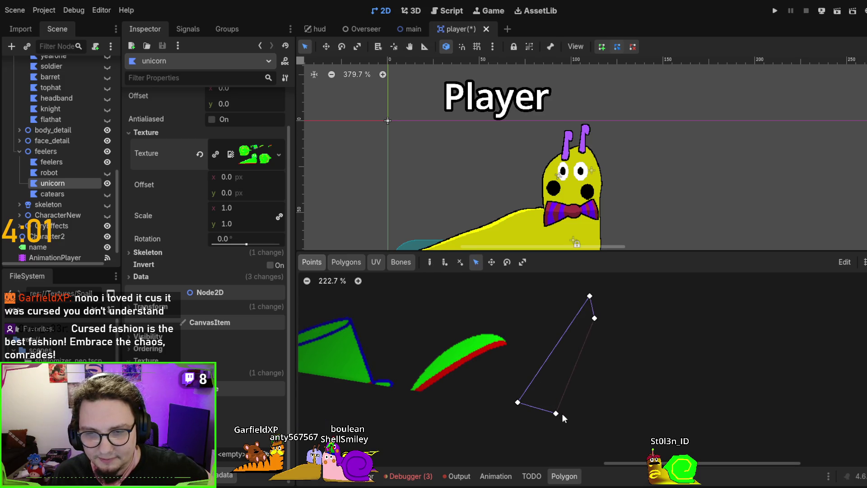
Remove the old polygons and build a new four-point polygon over the horn outline
{"action": "left_click", "coordinate": [361, 261]}
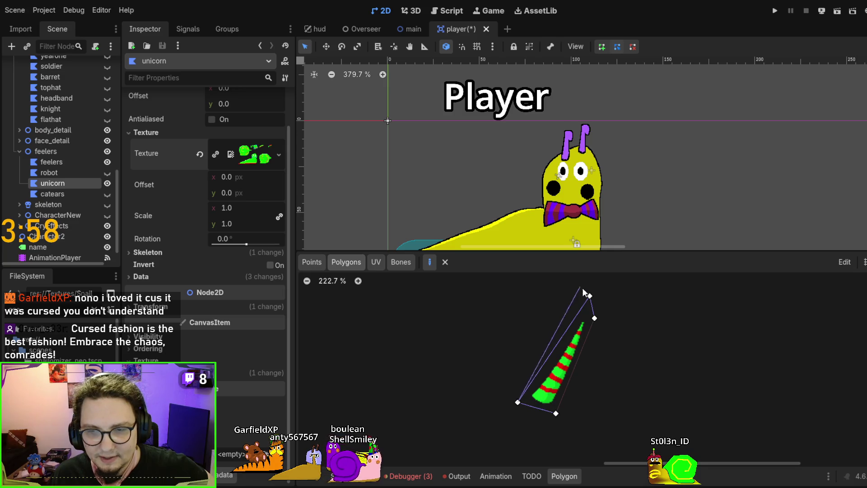
{"action": "left_click", "coordinate": [443, 264]}
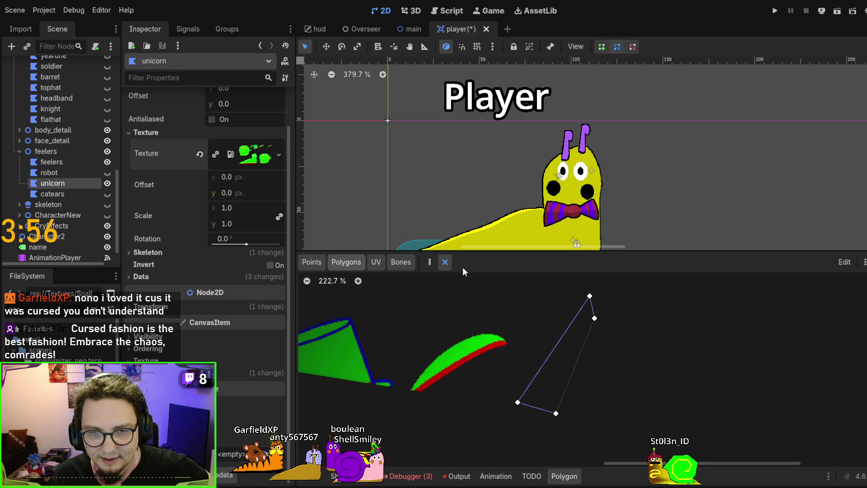
{"action": "left_click", "coordinate": [566, 342]}
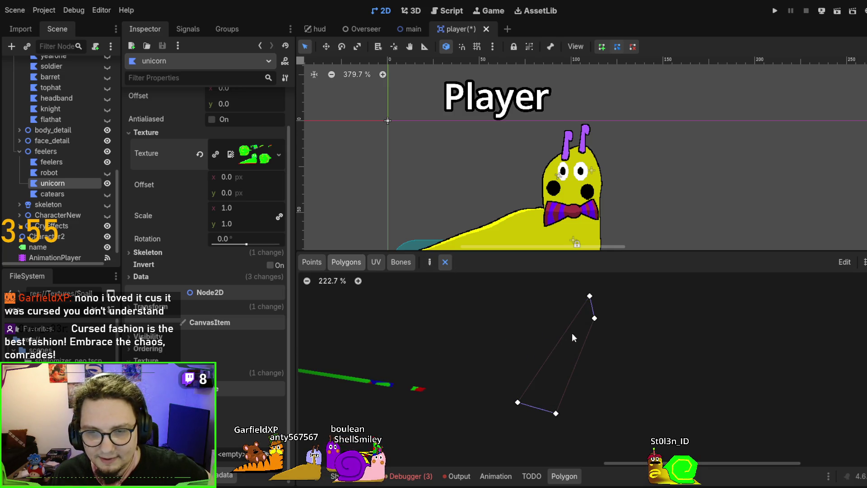
{"action": "left_click", "coordinate": [544, 413]}
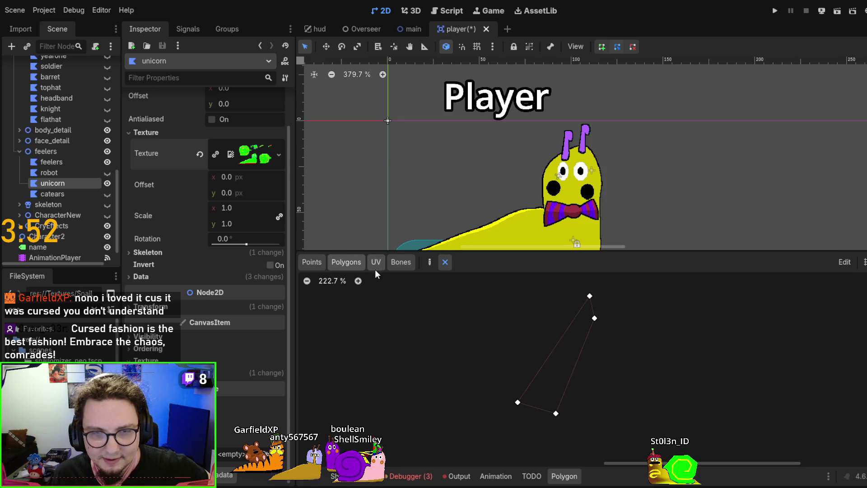
{"action": "left_click", "coordinate": [428, 262]}
{"action": "left_click", "coordinate": [517, 402]}
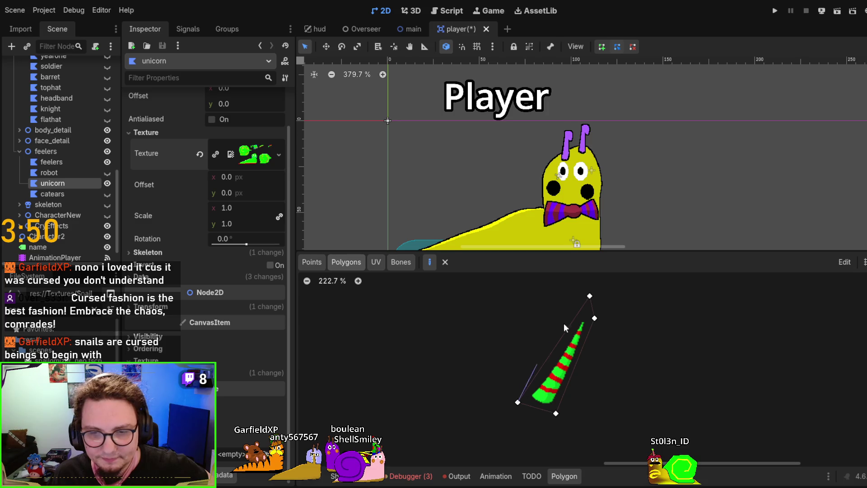
{"action": "left_click", "coordinate": [589, 295]}
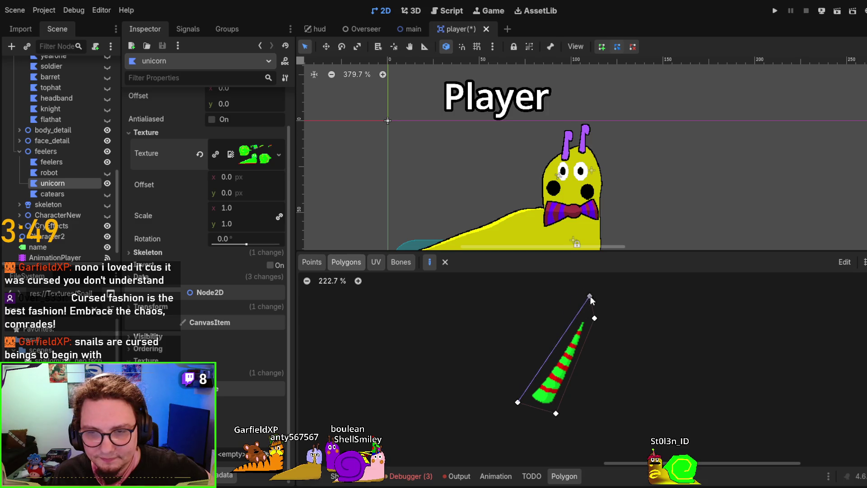
{"action": "left_click", "coordinate": [594, 319]}
{"action": "left_click", "coordinate": [556, 412]}
{"action": "left_click", "coordinate": [518, 403]}
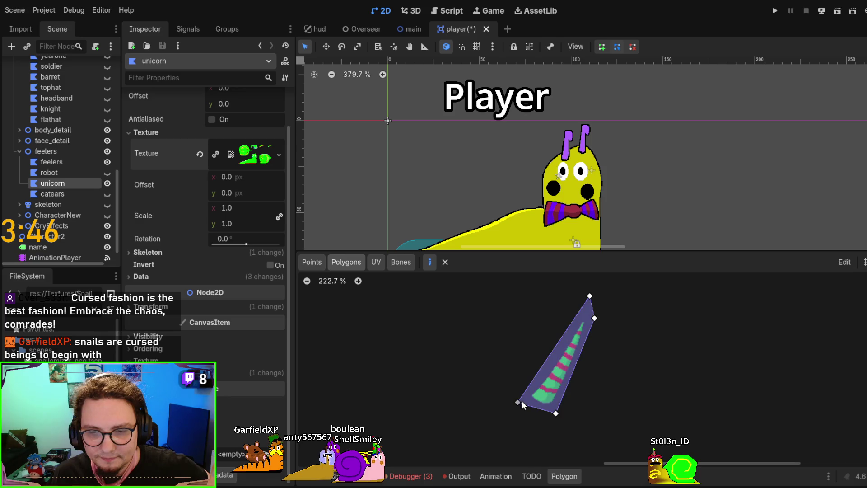
{"action": "left_click", "coordinate": [400, 262]}
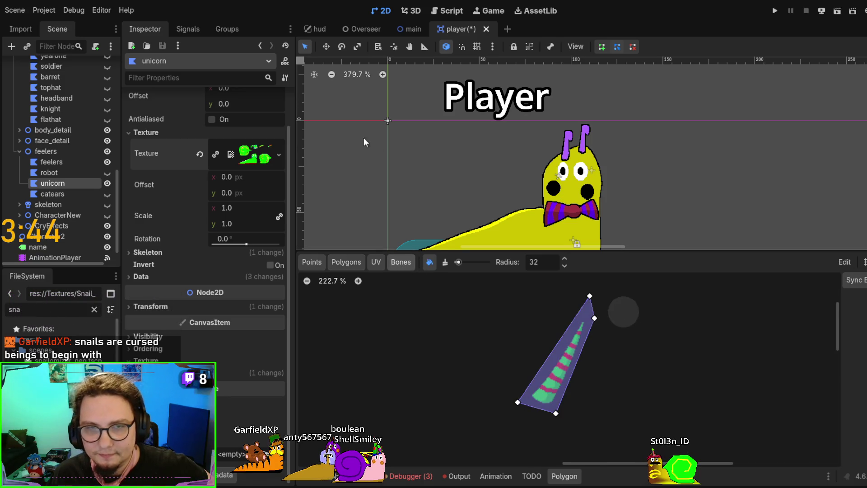
Undo the stray horn polygon point and add an extra point on the horn outline
{"action": "scroll", "coordinate": [364, 141], "scroll_direction": "down", "scroll_amount": 1}
{"action": "mouse_move", "coordinate": [320, 41]}
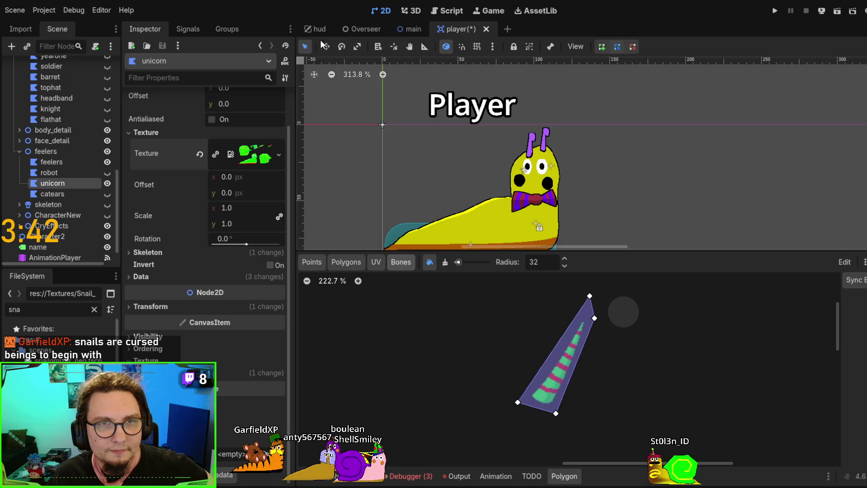
{"action": "scroll", "coordinate": [443, 149], "scroll_direction": "down", "scroll_amount": 2}
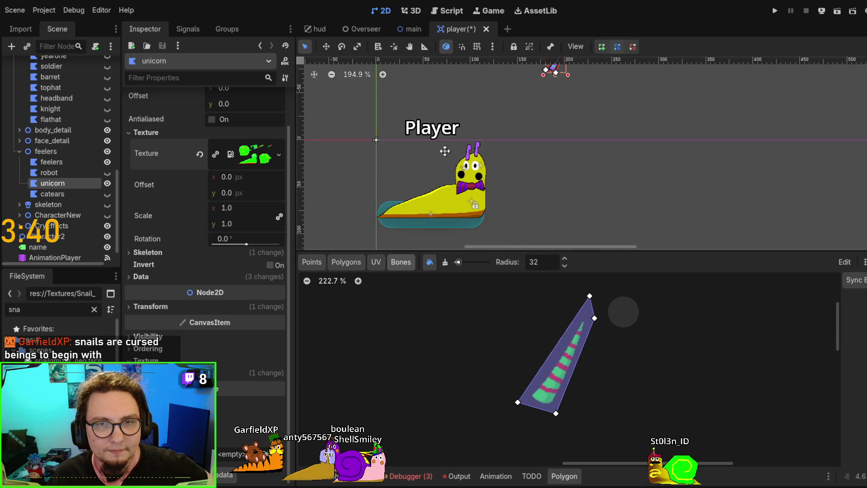
{"action": "scroll", "coordinate": [519, 129], "scroll_direction": "up", "scroll_amount": 3}
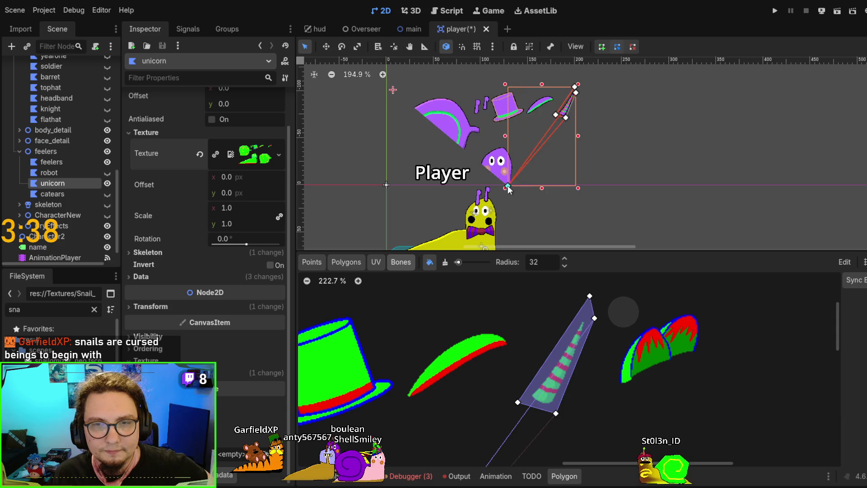
{"action": "key", "text": "ctrl+z"}
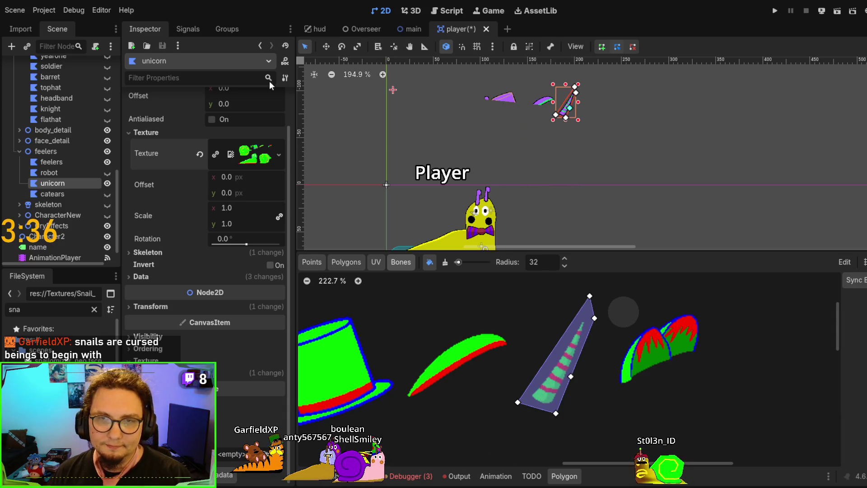
{"action": "left_click", "coordinate": [580, 105]}
{"action": "left_click", "coordinate": [567, 106]}
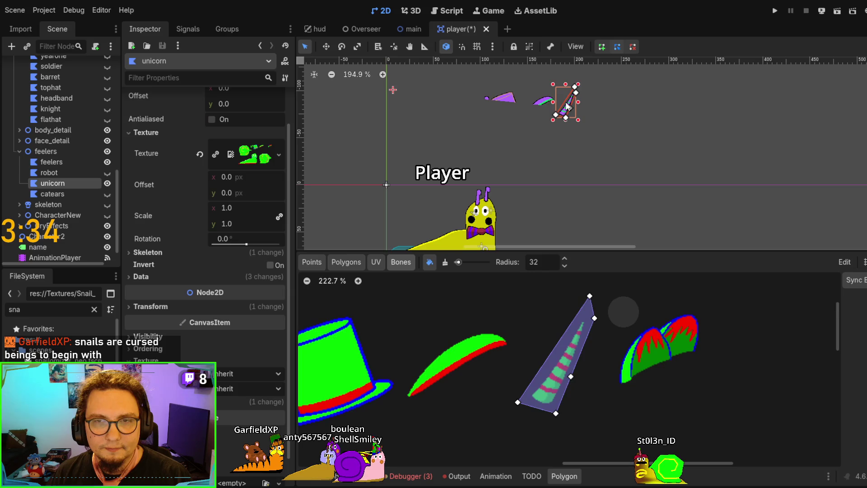
{"action": "left_click", "coordinate": [564, 109]}
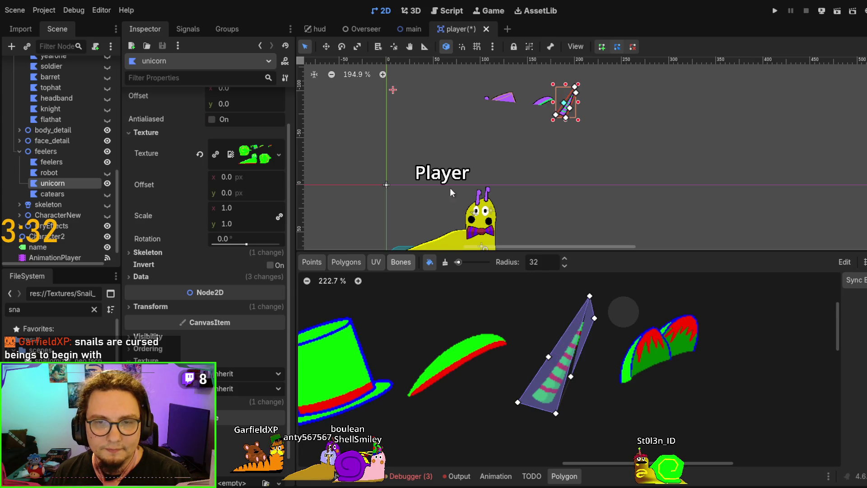
Reselect the unicorn horn and move it down onto the snail's head between the feelers
{"action": "left_click", "coordinate": [357, 264]}
{"action": "scroll", "coordinate": [557, 123], "scroll_direction": "up", "scroll_amount": 2}
{"action": "left_click", "coordinate": [310, 262]}
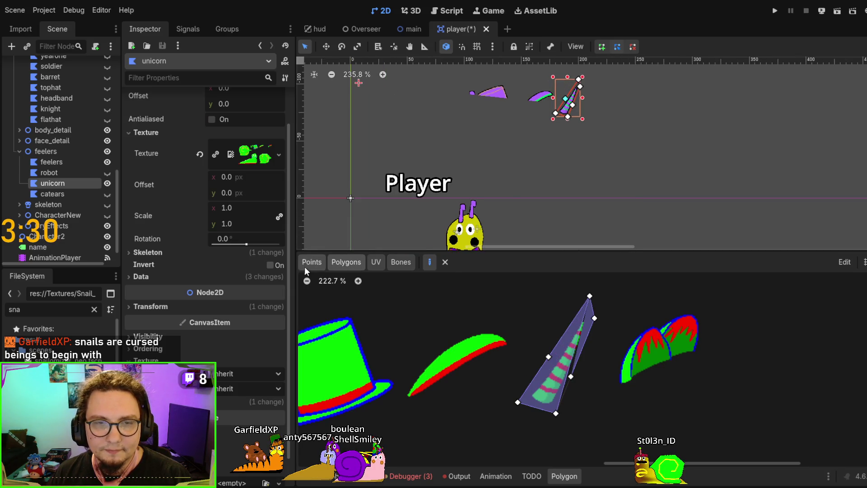
{"action": "left_click", "coordinate": [405, 262]}
{"action": "scroll", "coordinate": [532, 149], "scroll_direction": "up", "scroll_amount": 1}
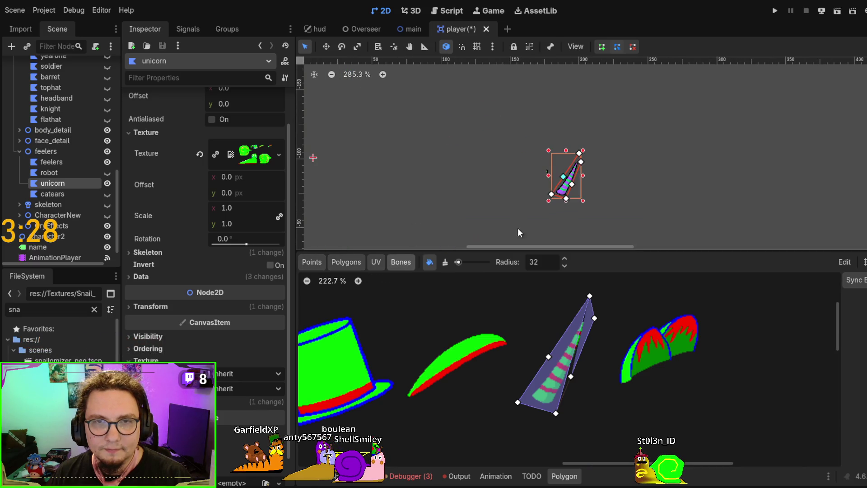
{"action": "left_click", "coordinate": [371, 122]}
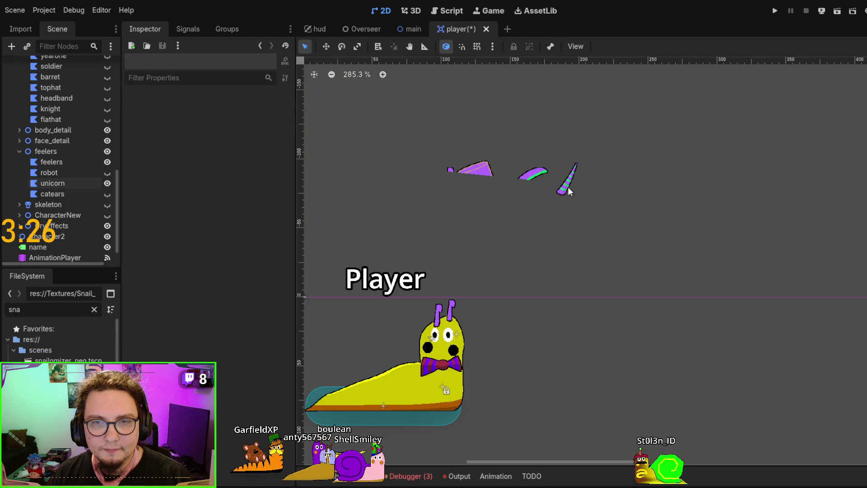
{"action": "left_click", "coordinate": [569, 192]}
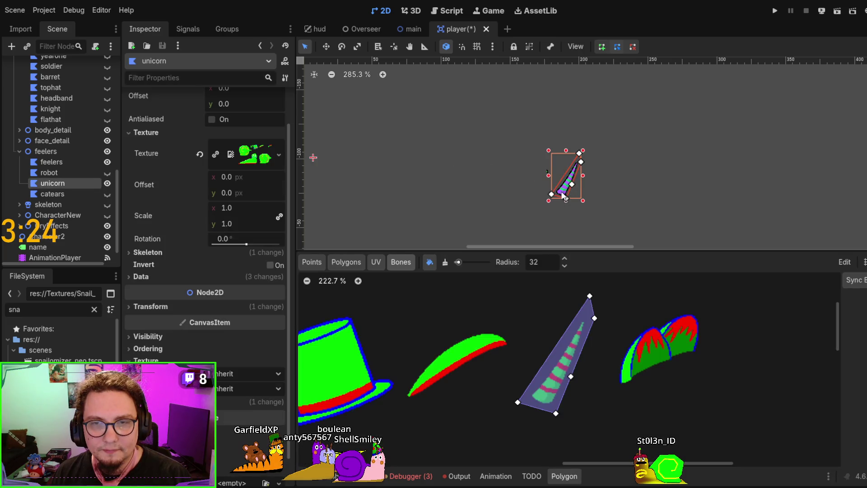
{"action": "left_click_drag", "start_coordinate": [562, 194], "coordinate": [500, 237]}
Drag the unicorn horn onto the snail's head and check its UV texture mapping
{"action": "scroll", "coordinate": [440, 68], "scroll_direction": "down", "scroll_amount": 3}
{"action": "scroll", "coordinate": [451, 90], "scroll_direction": "down", "scroll_amount": 2}
{"action": "mouse_move", "coordinate": [508, 105]}
{"action": "left_mouse_down"}
{"action": "mouse_move", "coordinate": [495, 135]}
{"action": "mouse_move", "coordinate": [472, 154]}
{"action": "mouse_move", "coordinate": [472, 171]}
{"action": "left_mouse_up"}
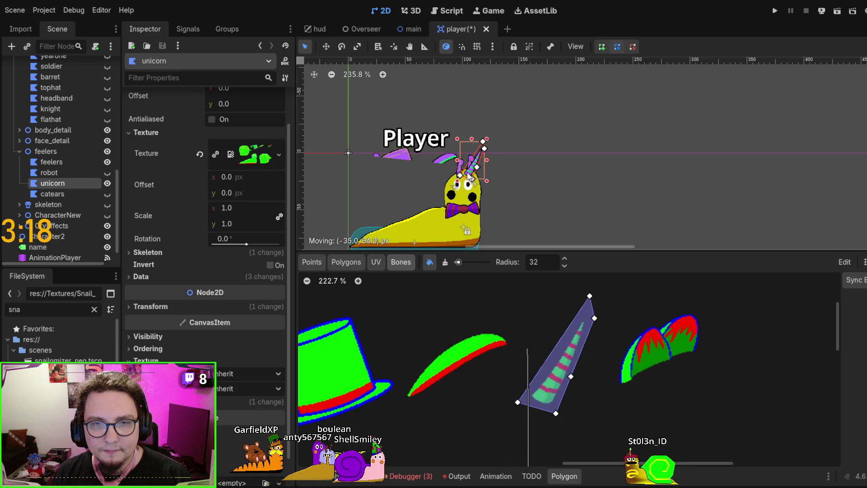
{"action": "scroll", "coordinate": [472, 169], "scroll_direction": "up", "scroll_amount": 10}
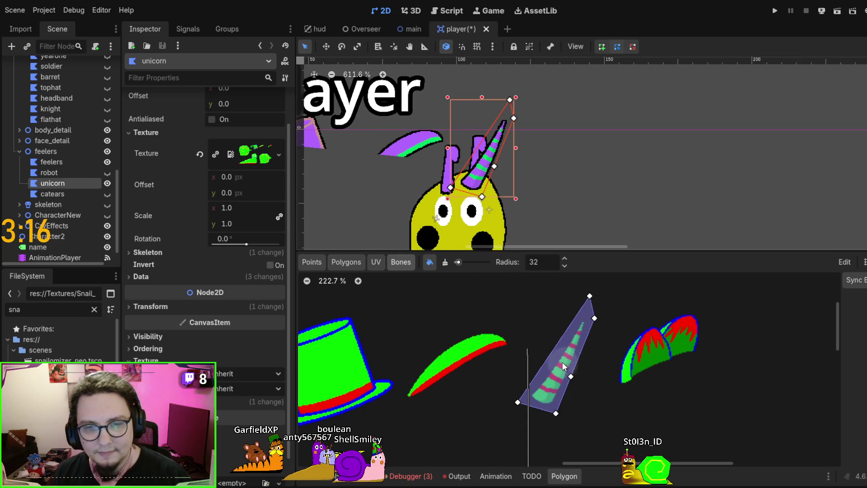
{"action": "scroll", "coordinate": [575, 325], "scroll_direction": "down", "scroll_amount": 3}
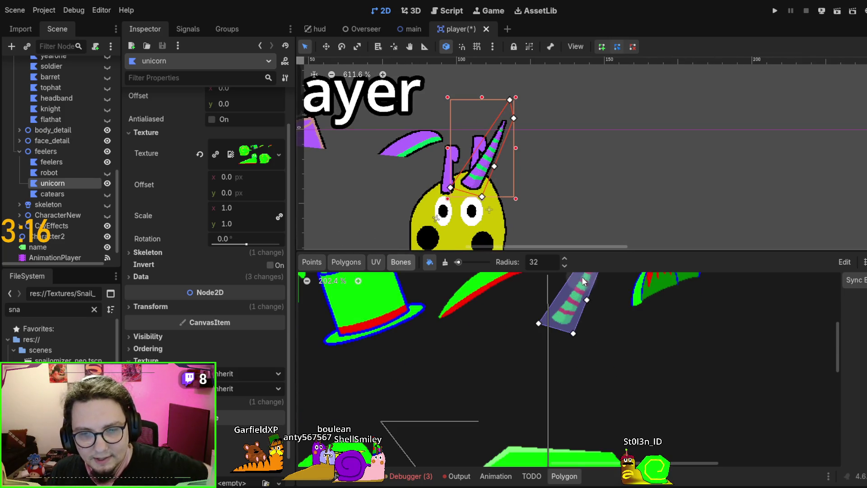
{"action": "left_click", "coordinate": [376, 261]}
{"action": "left_click", "coordinate": [554, 367]}
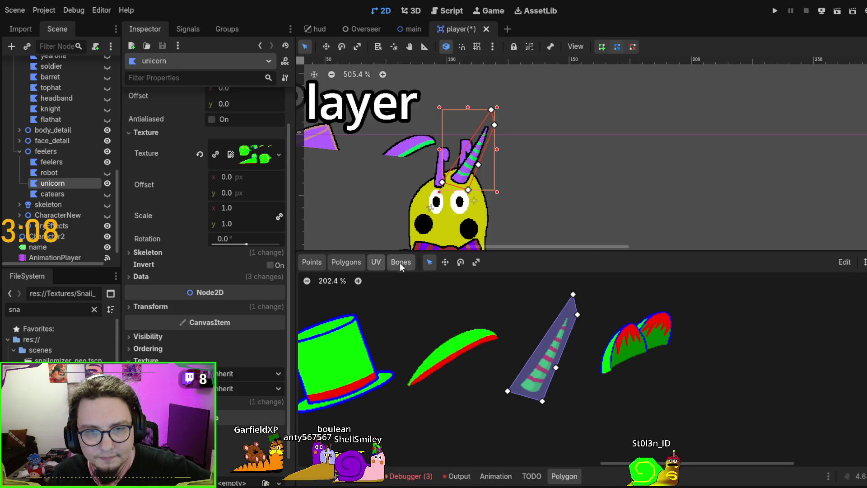
Close the horn's outline polygon in the Polygons tab and review its UV mapping
{"action": "left_click", "coordinate": [346, 262]}
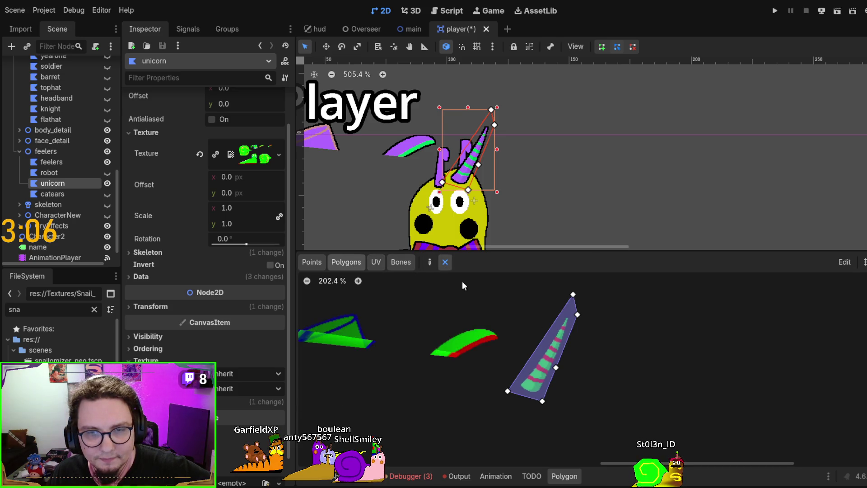
{"action": "left_click", "coordinate": [567, 340]}
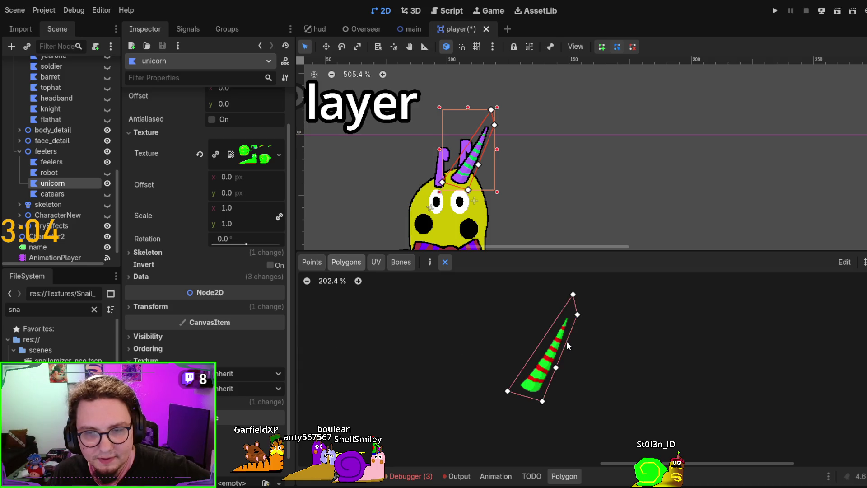
{"action": "left_click", "coordinate": [379, 262]}
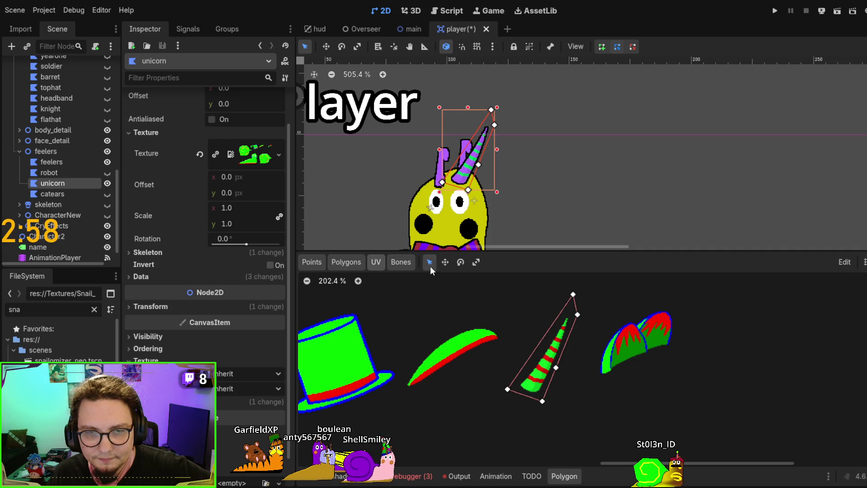
Build three triangles from the horn's lower-left corner, tip and right-middle points, then recheck UVs
{"action": "left_click", "coordinate": [346, 261]}
{"action": "left_click", "coordinate": [507, 391]}
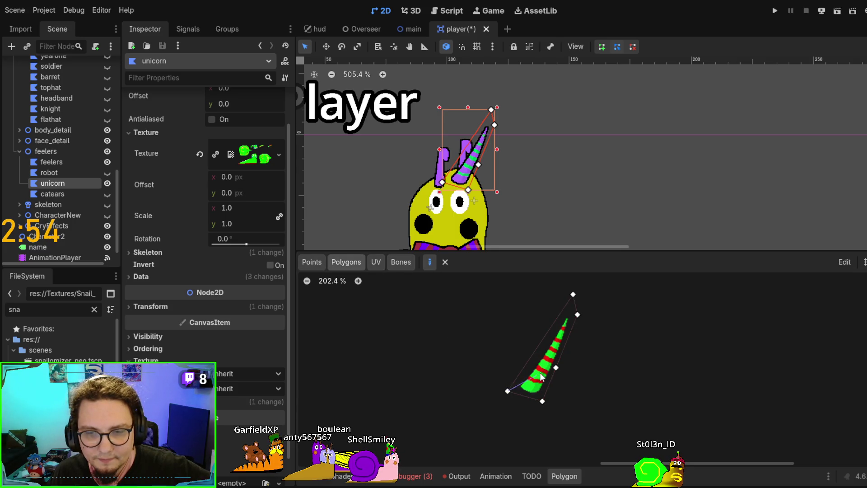
{"action": "left_click", "coordinate": [542, 401]}
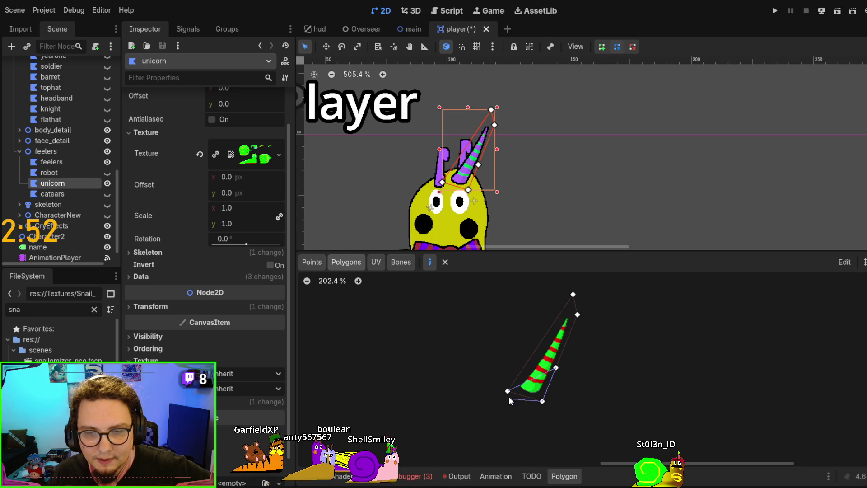
{"action": "left_click", "coordinate": [508, 391]}
{"action": "left_click", "coordinate": [507, 391]}
{"action": "left_click", "coordinate": [572, 294]}
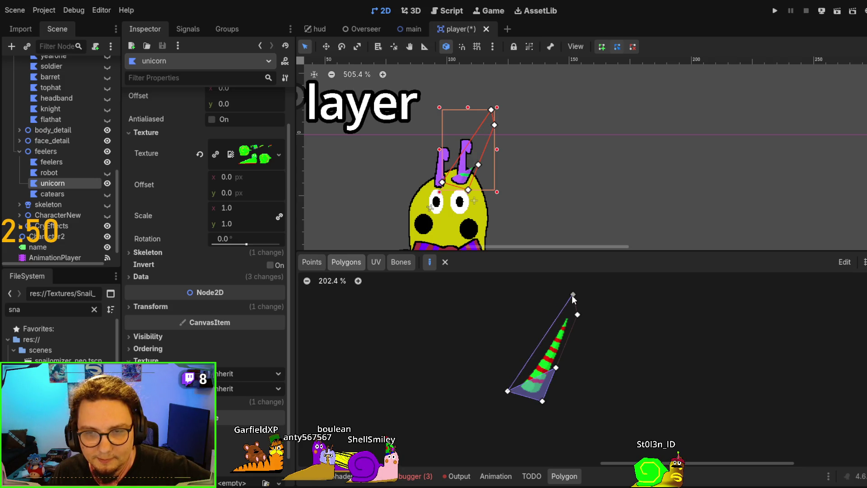
{"action": "left_click", "coordinate": [557, 367]}
{"action": "left_click", "coordinate": [507, 391]}
{"action": "left_click", "coordinate": [507, 391]}
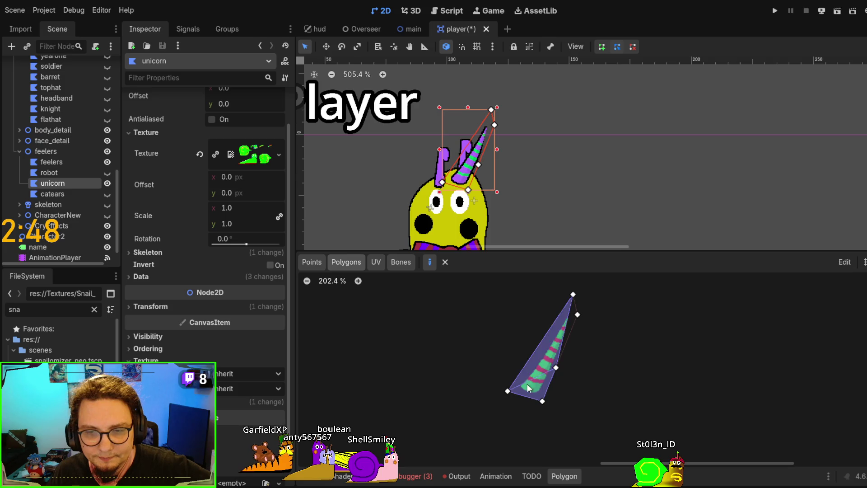
{"action": "left_click", "coordinate": [572, 294]}
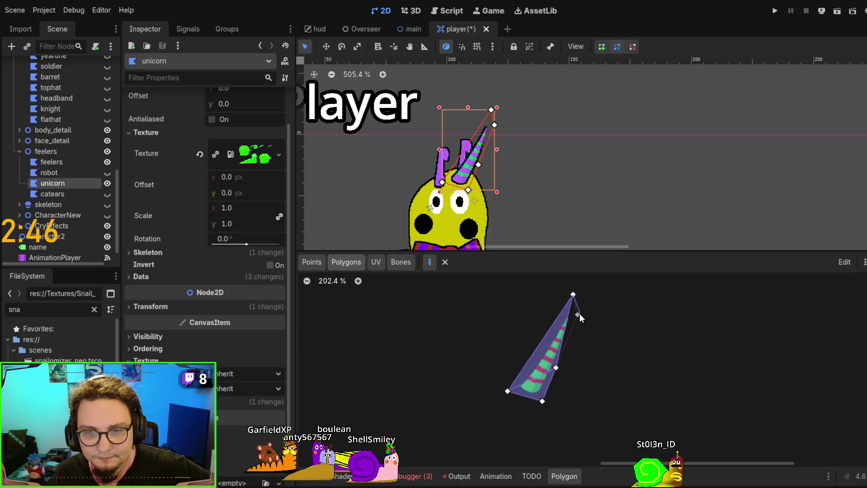
{"action": "left_click", "coordinate": [556, 366]}
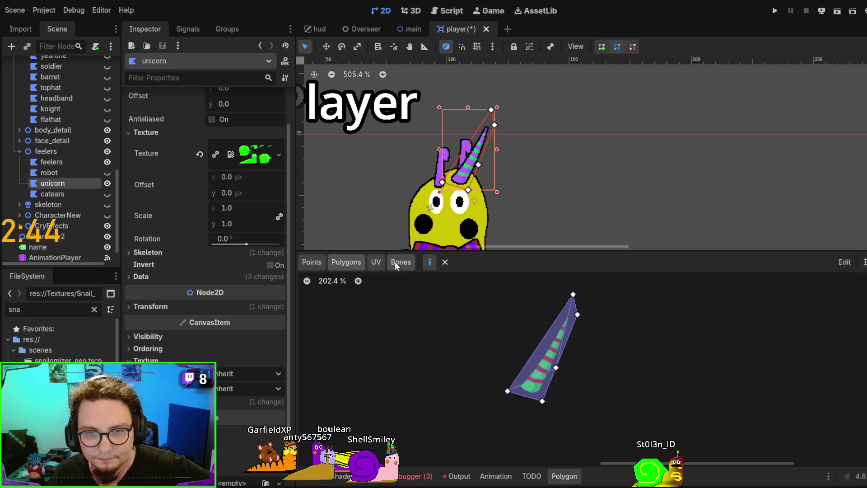
{"action": "left_click", "coordinate": [378, 261]}
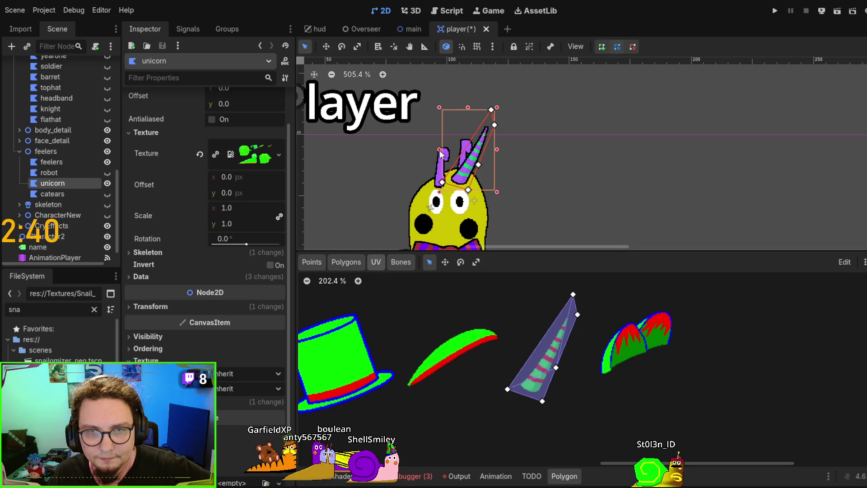
Select the unicorn horn, nudge it slightly and rotate it to a new tilt
{"action": "left_click", "coordinate": [380, 191]}
{"action": "left_click_drag", "start_coordinate": [465, 171], "coordinate": [457, 173]}
{"action": "left_click", "coordinate": [343, 47]}
{"action": "mouse_move", "coordinate": [441, 116]}
{"action": "left_mouse_down"}
{"action": "mouse_move", "coordinate": [426, 95]}
{"action": "mouse_move", "coordinate": [407, 135]}
{"action": "left_mouse_up"}
{"action": "scroll", "coordinate": [412, 185], "scroll_direction": "down", "scroll_amount": 1}
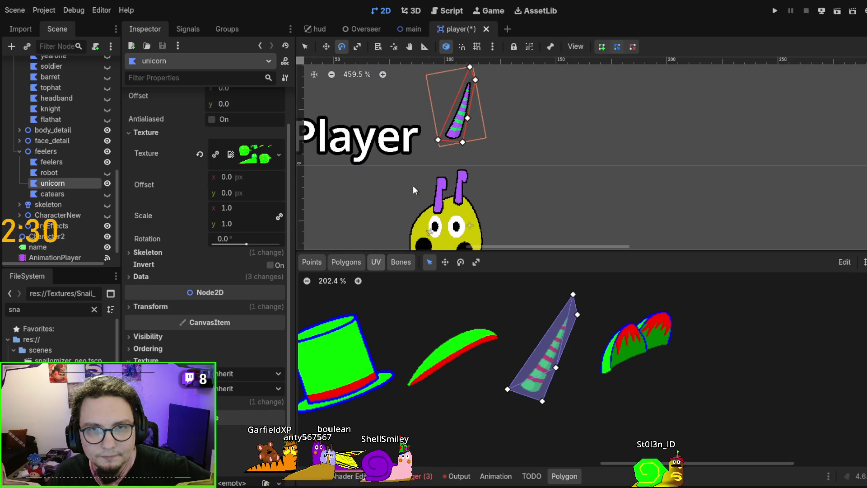
Move the tilted horn down onto the snail's head beside the feeler
{"action": "left_click", "coordinate": [305, 47]}
{"action": "left_click_drag", "start_coordinate": [468, 102], "coordinate": [465, 175]}
{"action": "scroll", "coordinate": [470, 219], "scroll_direction": "up", "scroll_amount": 6}
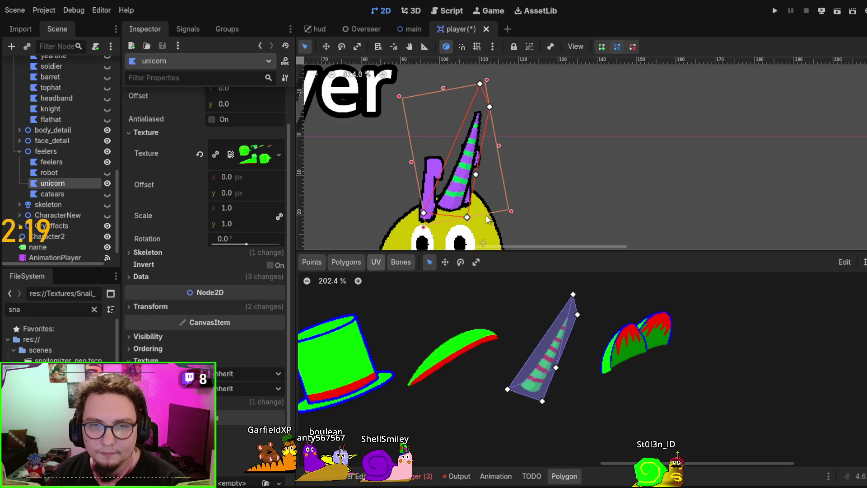
{"action": "scroll", "coordinate": [486, 217], "scroll_direction": "down", "scroll_amount": 5}
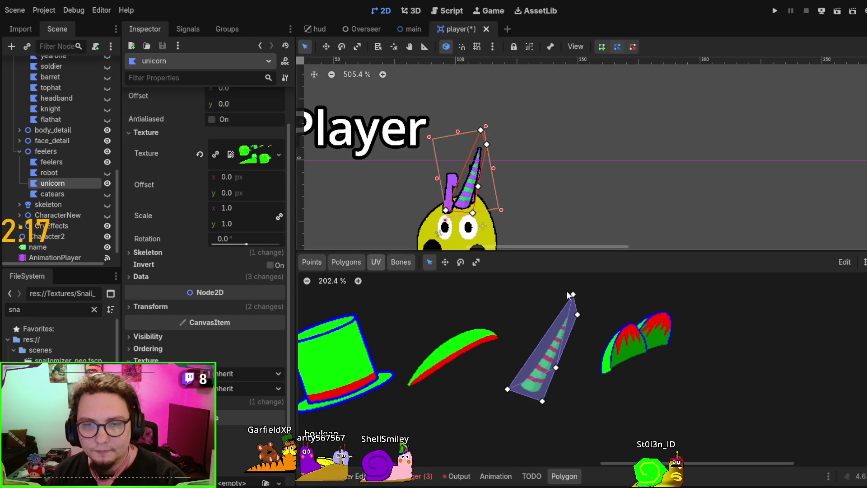
{"action": "scroll", "coordinate": [596, 141], "scroll_direction": "down", "scroll_amount": 3}
{"action": "scroll", "coordinate": [595, 142], "scroll_direction": "left", "scroll_amount": 2}
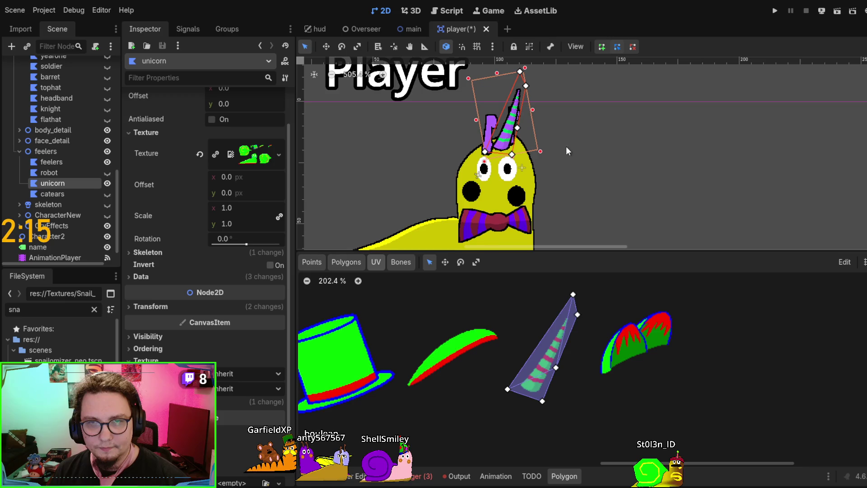
{"action": "scroll", "coordinate": [571, 181], "scroll_direction": "up", "scroll_amount": 2}
{"action": "scroll", "coordinate": [573, 185], "scroll_direction": "up", "scroll_amount": 1}
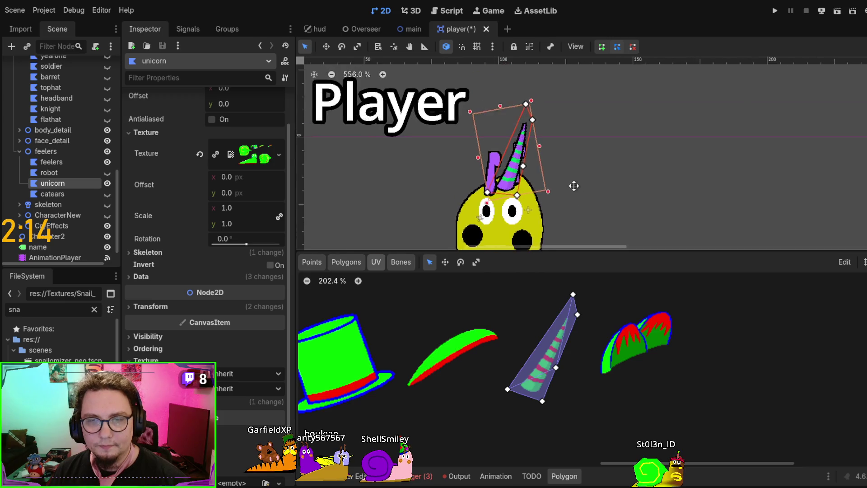
{"action": "left_click", "coordinate": [572, 293]}
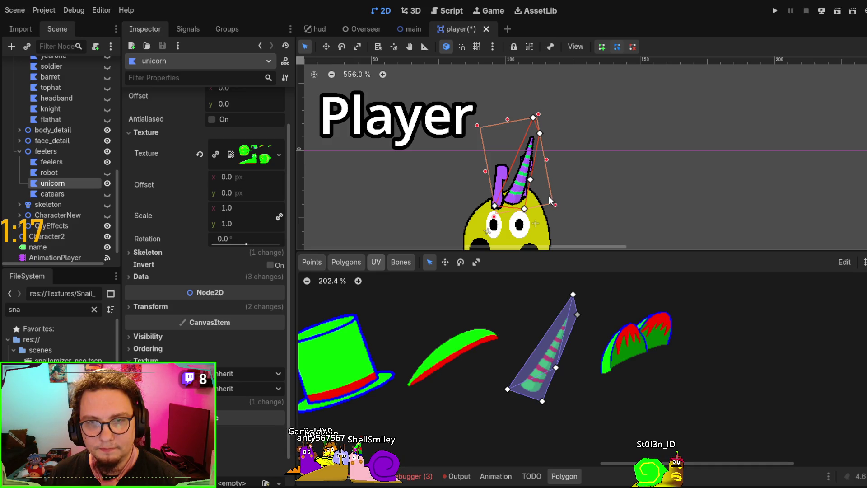
{"action": "scroll", "coordinate": [548, 197], "scroll_direction": "down", "scroll_amount": 1}
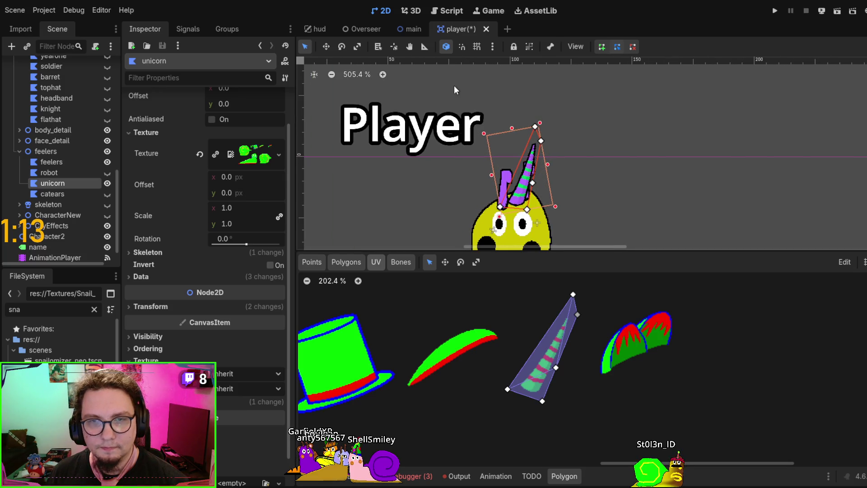
Paint the horn's weights onto the head bone, then show the Player's AnimationPlayer
{"action": "left_click", "coordinate": [400, 262]}
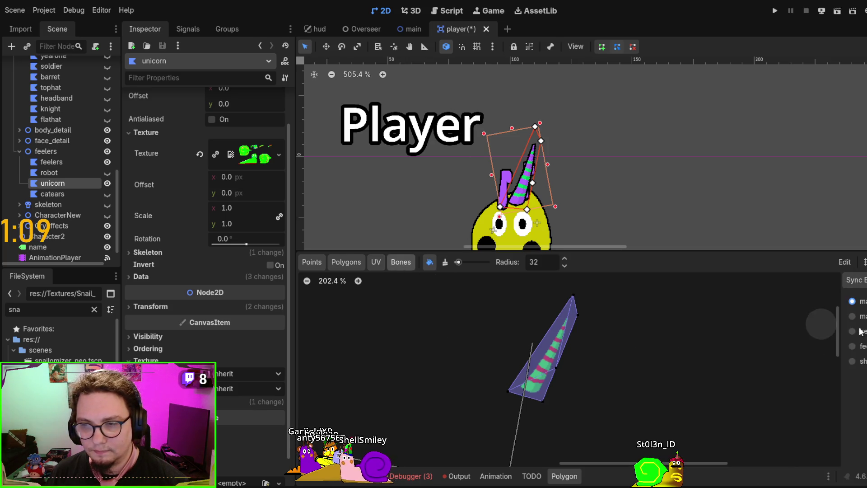
{"action": "left_click", "coordinate": [852, 346]}
{"action": "left_click", "coordinate": [851, 331]}
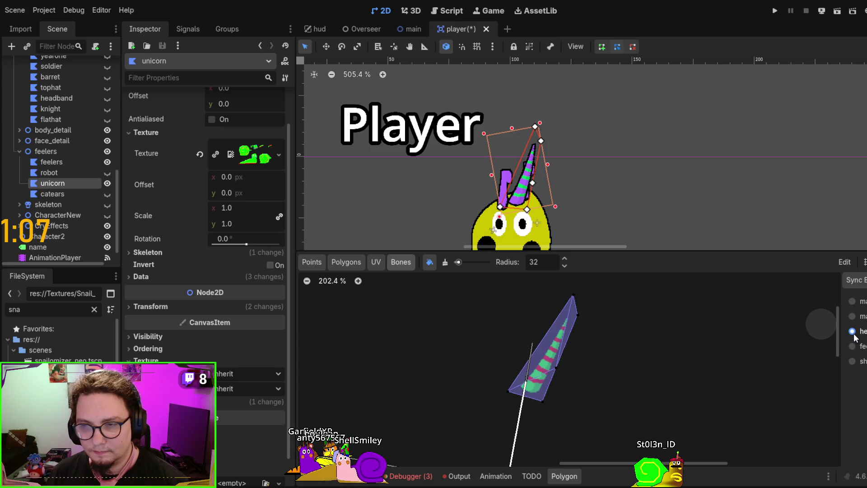
{"action": "mouse_move", "coordinate": [551, 370]}
{"action": "left_mouse_down"}
{"action": "mouse_move", "coordinate": [502, 401]}
{"action": "mouse_move", "coordinate": [563, 353]}
{"action": "mouse_move", "coordinate": [597, 291]}
{"action": "left_mouse_up"}
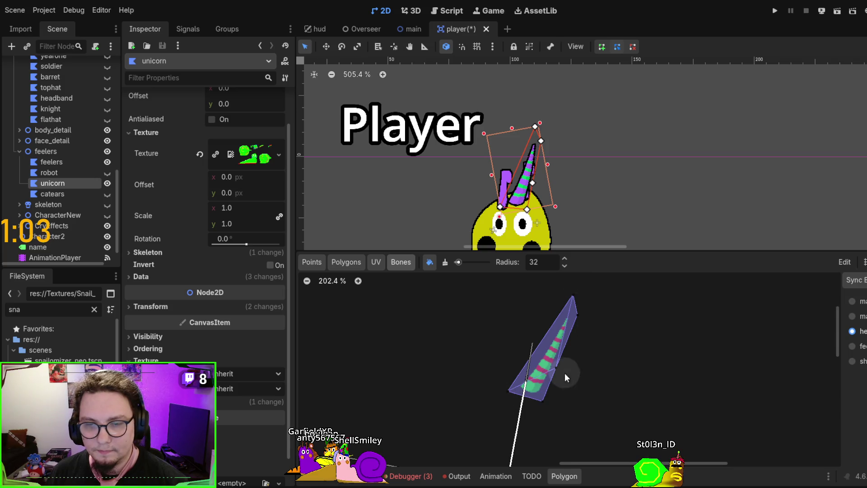
{"action": "left_click", "coordinate": [65, 256]}
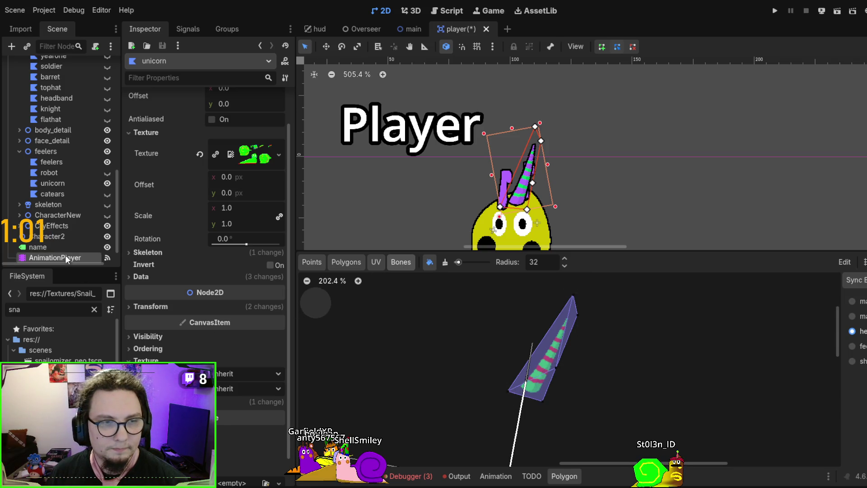
{"action": "left_click", "coordinate": [478, 360]}
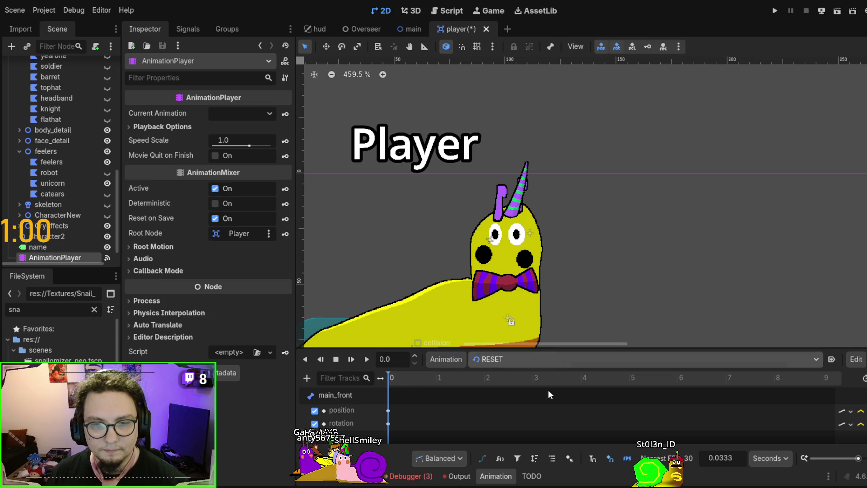
{"action": "left_click", "coordinate": [545, 445]}
{"action": "left_click", "coordinate": [366, 360]}
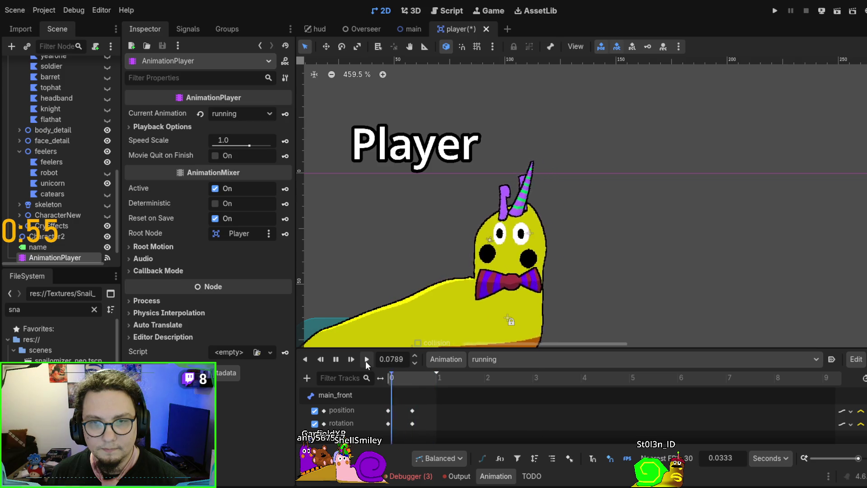
{"action": "left_click", "coordinate": [336, 359]}
{"action": "left_click", "coordinate": [335, 360]}
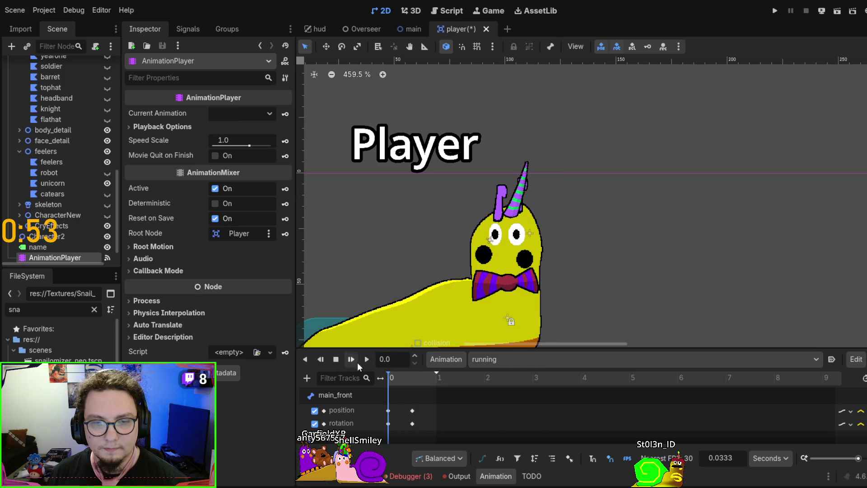
{"action": "scroll", "coordinate": [549, 230], "scroll_direction": "down", "scroll_amount": 2}
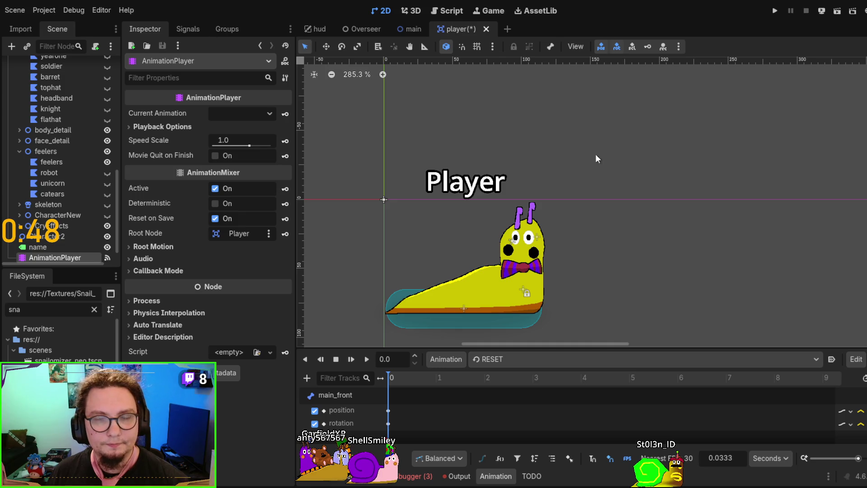
{"action": "key", "text": "ctrl+s"}
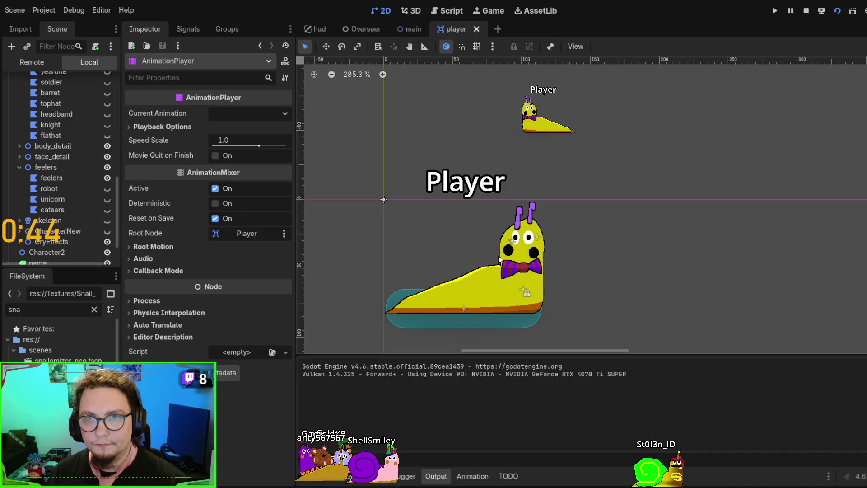
Stop the test run and bring up Store.gd in the script editor
{"action": "key", "text": "F8"}
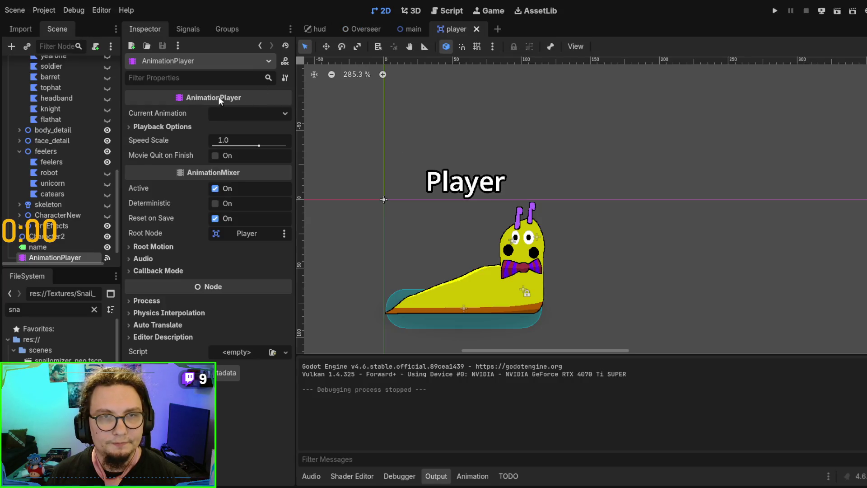
{"action": "left_click", "coordinate": [529, 240]}
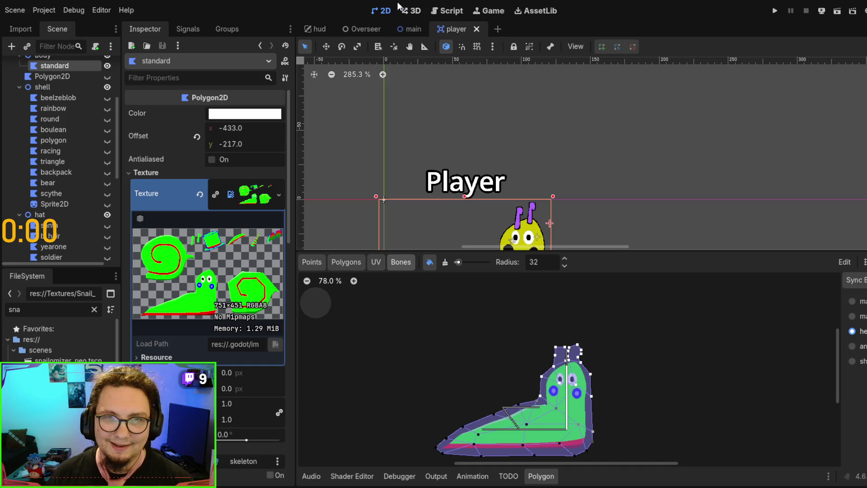
{"action": "left_click", "coordinate": [443, 15]}
{"action": "left_click", "coordinate": [514, 139]}
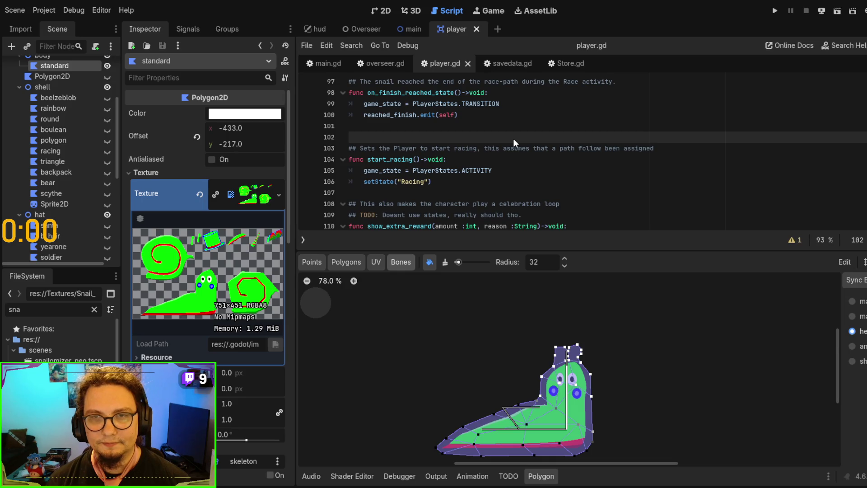
{"action": "key", "text": "ctrl+Tab"}
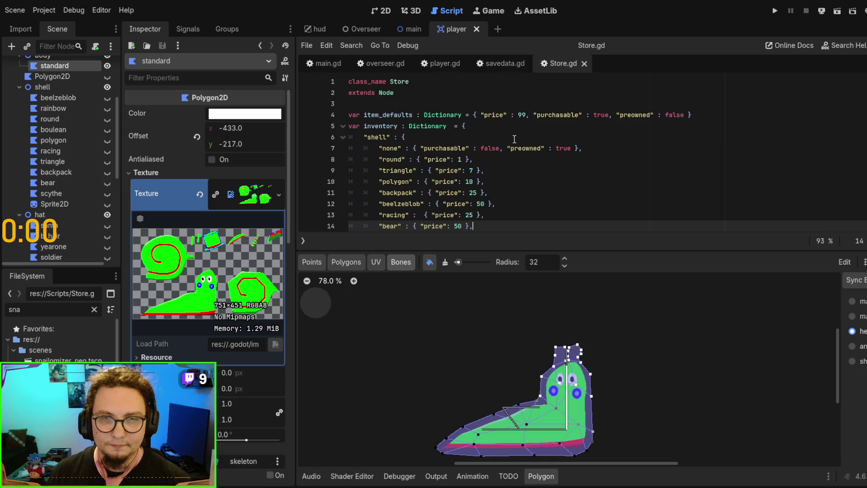
Enlarge the code view and duplicate the catears line in Store.gd
{"action": "scroll", "coordinate": [514, 139], "scroll_direction": "down", "scroll_amount": 1}
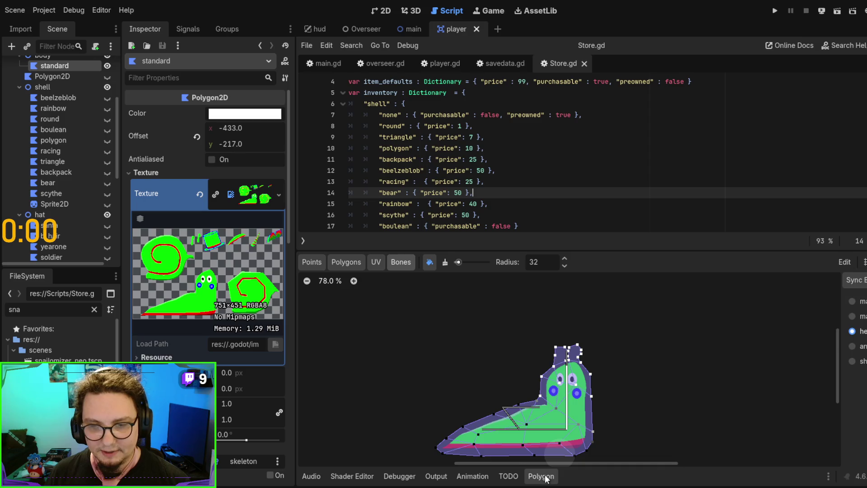
{"action": "left_click", "coordinate": [546, 477]}
{"action": "scroll", "coordinate": [515, 242], "scroll_direction": "down", "scroll_amount": 1}
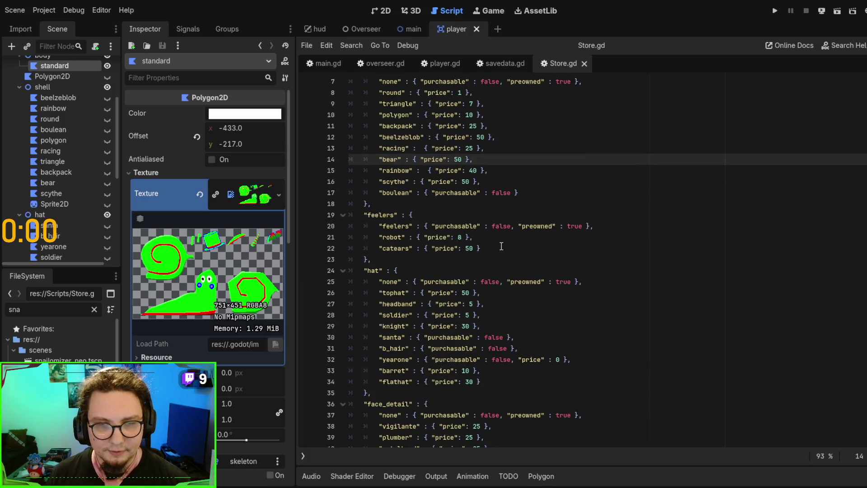
{"action": "left_click", "coordinate": [501, 246]}
{"action": "key", "text": "ctrl+shift+d"}
Rename the duplicate catears key on line 23 to the unicorn item and save Store.gd
{"action": "left_click", "coordinate": [455, 227]}
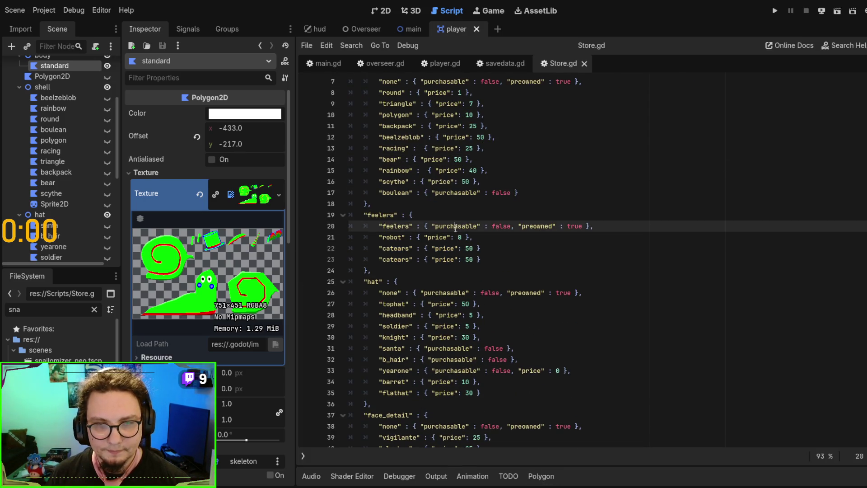
{"action": "left_click", "coordinate": [467, 259]}
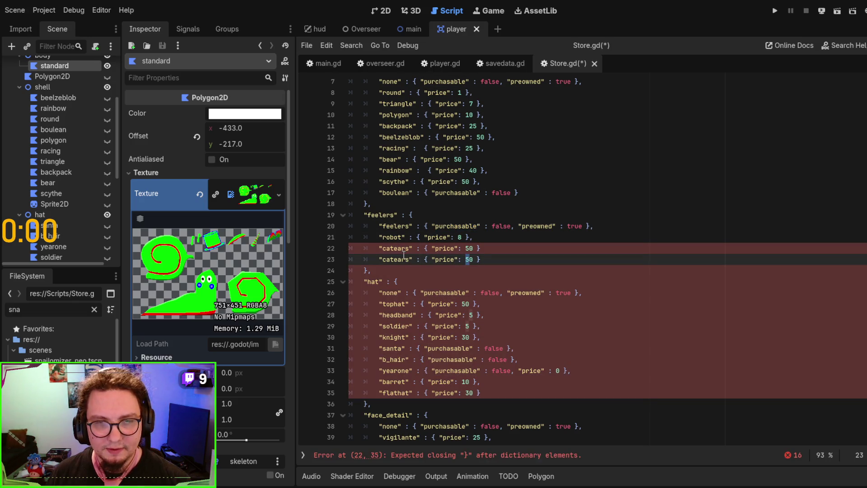
{"action": "left_click", "coordinate": [508, 245]}
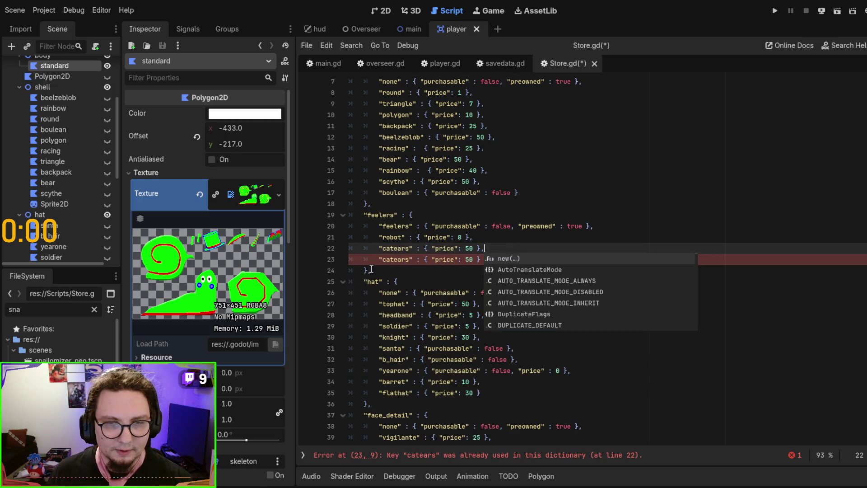
{"action": "left_click", "coordinate": [387, 262]}
{"action": "type", "text": "unicorn"}
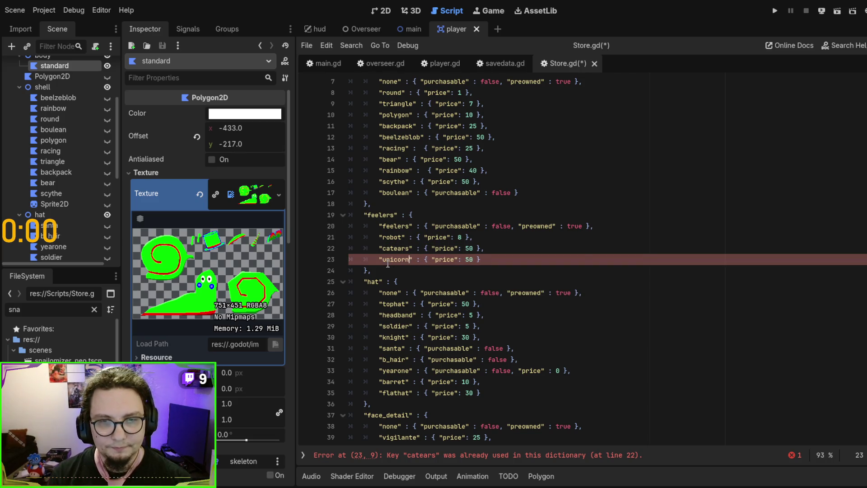
{"action": "key", "text": "ctrl+s"}
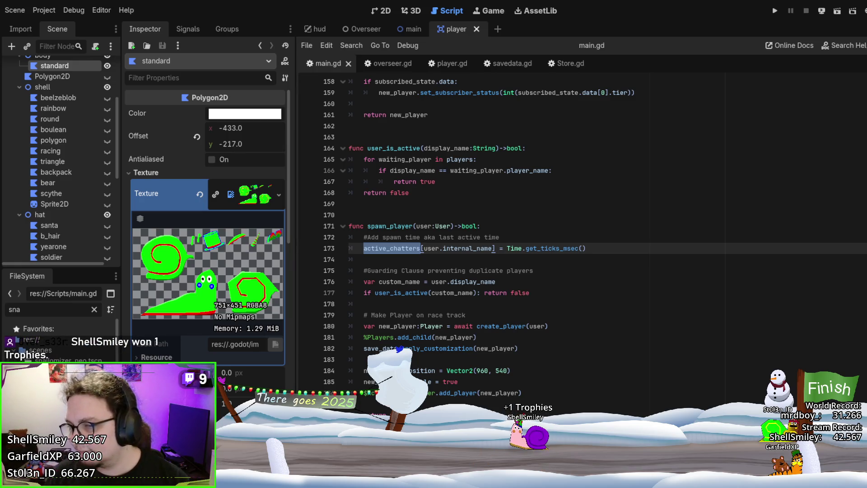
Review the player position line in spawn_player, then switch to the Obsidian Player note
{"action": "left_click", "coordinate": [510, 371]}
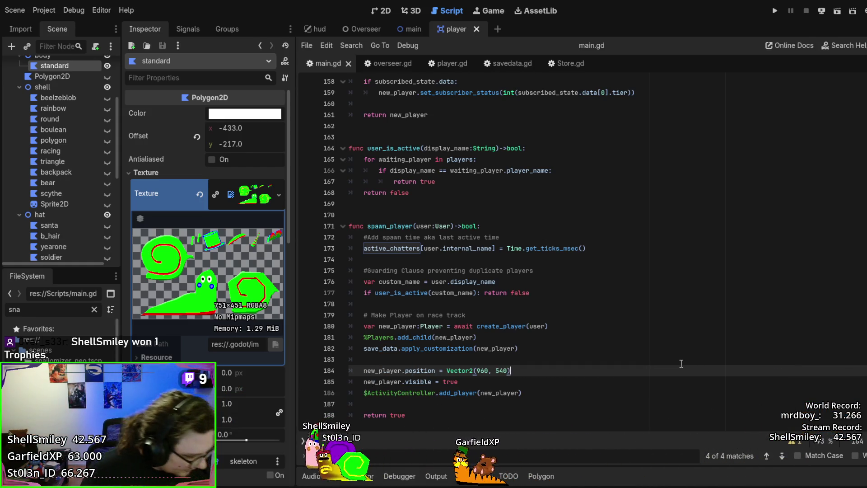
{"action": "key", "text": "alt+Tab"}
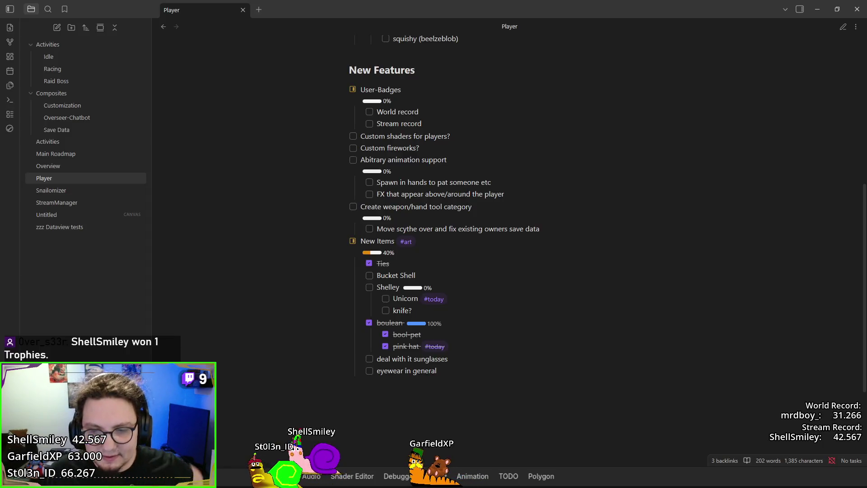
Check off Unicorn, knife? and Shelley in the Player note, then minimize Obsidian
{"action": "left_click", "coordinate": [384, 302]}
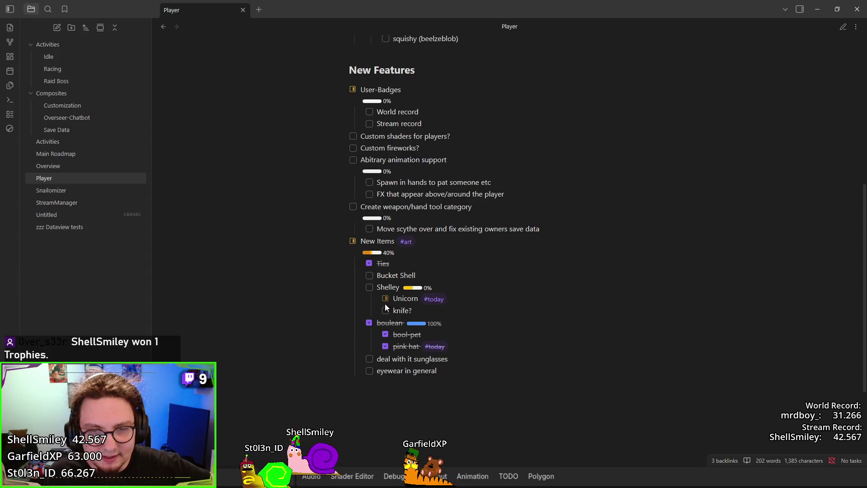
{"action": "left_click", "coordinate": [385, 311]}
{"action": "left_click", "coordinate": [386, 311]}
{"action": "left_click", "coordinate": [385, 298]}
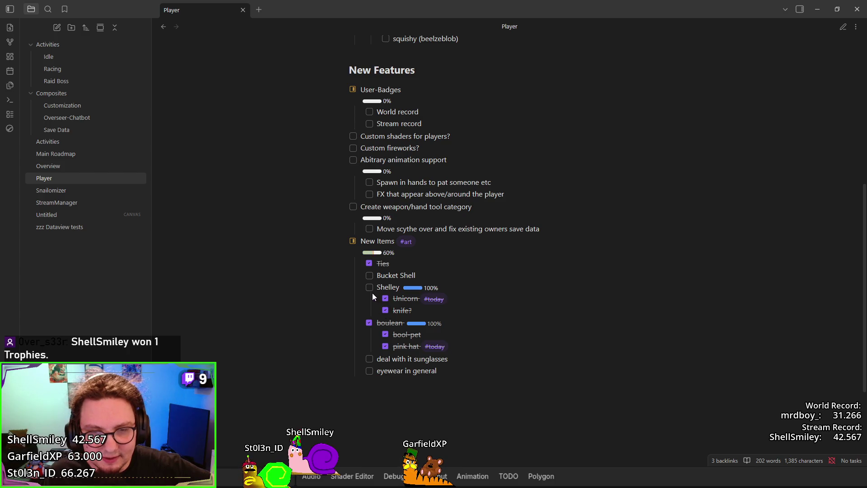
{"action": "left_click", "coordinate": [369, 289]}
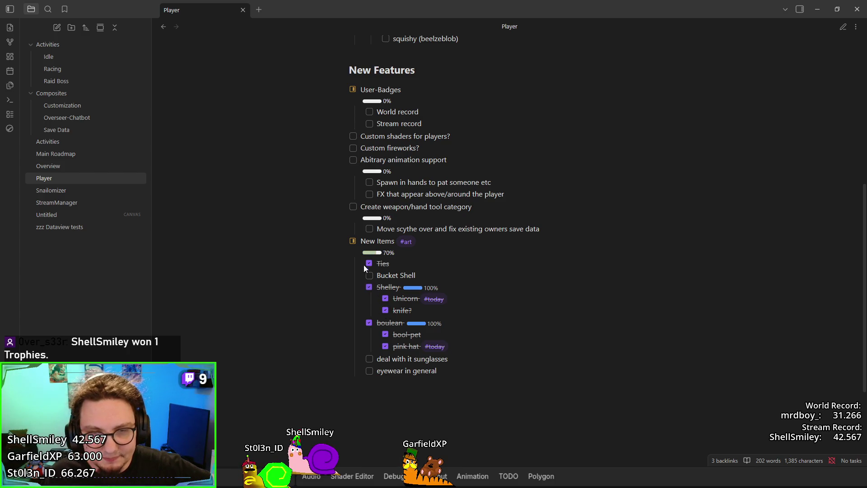
{"action": "left_click", "coordinate": [818, 9]}
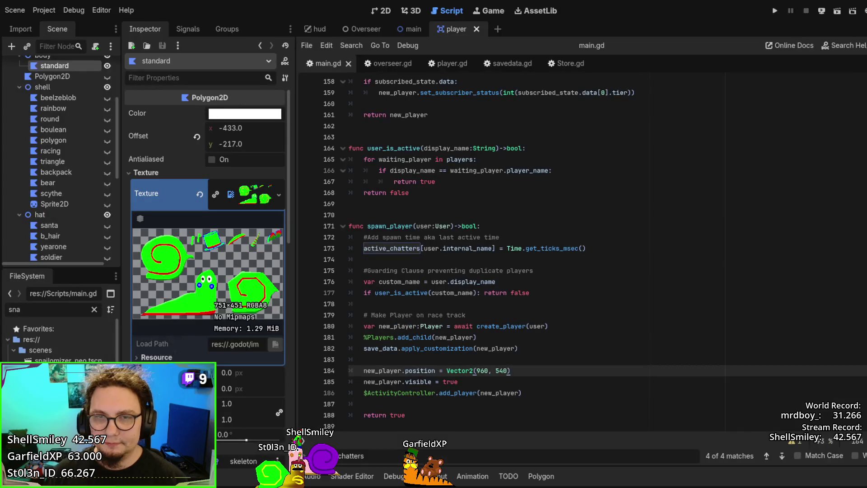
Inspect the display name comparison on line 166 of main.gd and scroll down
{"action": "left_click", "coordinate": [599, 174]}
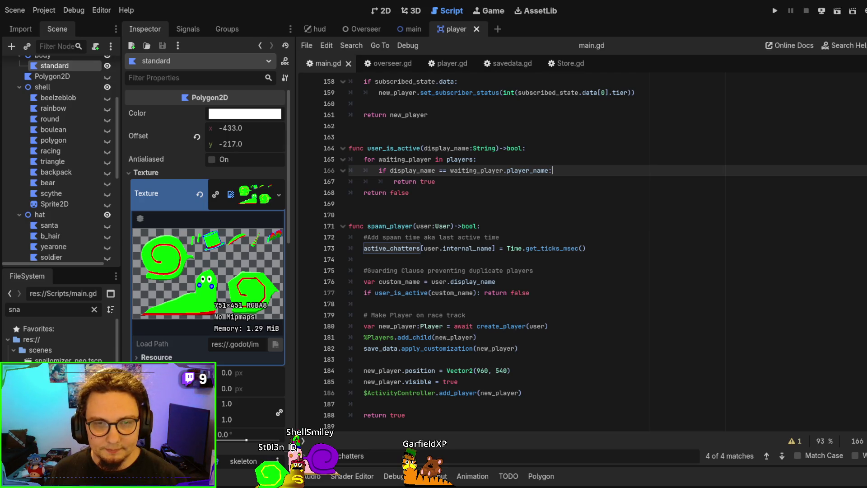
{"action": "scroll", "coordinate": [638, 187], "scroll_direction": "down", "scroll_amount": 1}
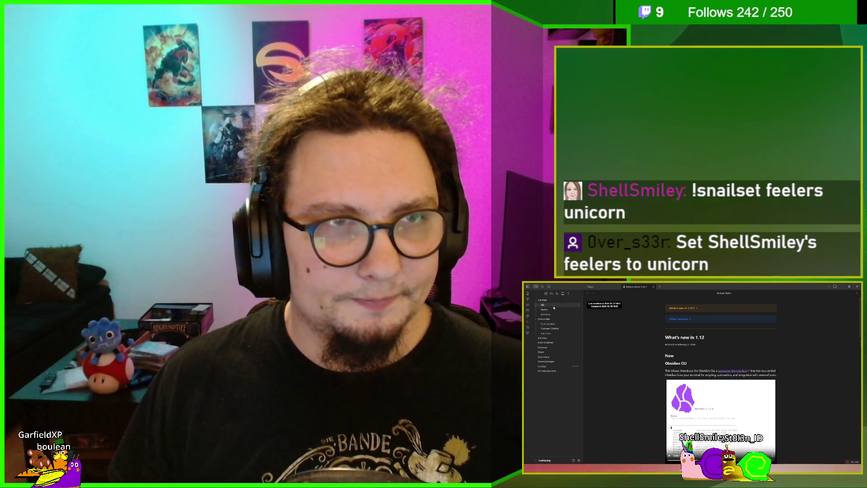
Open the Main Roadmap note via Idle and start a new checklist item under the timer bug
{"action": "left_click", "coordinate": [553, 307]}
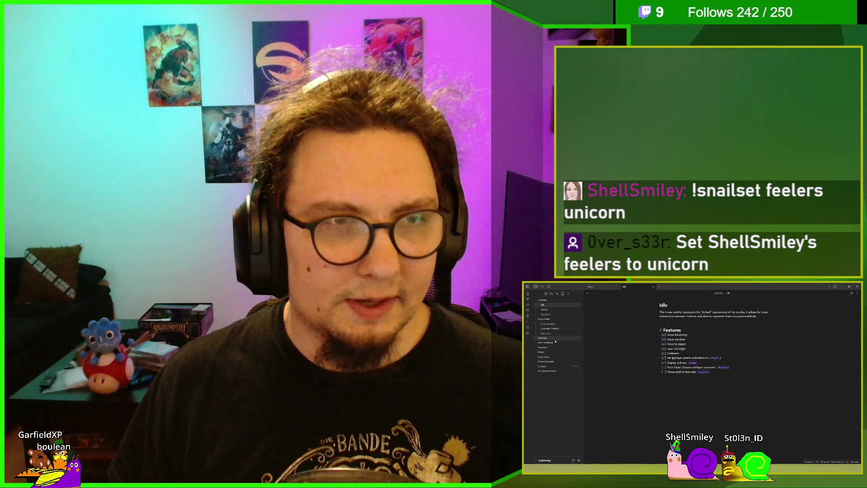
{"action": "left_click", "coordinate": [556, 343]}
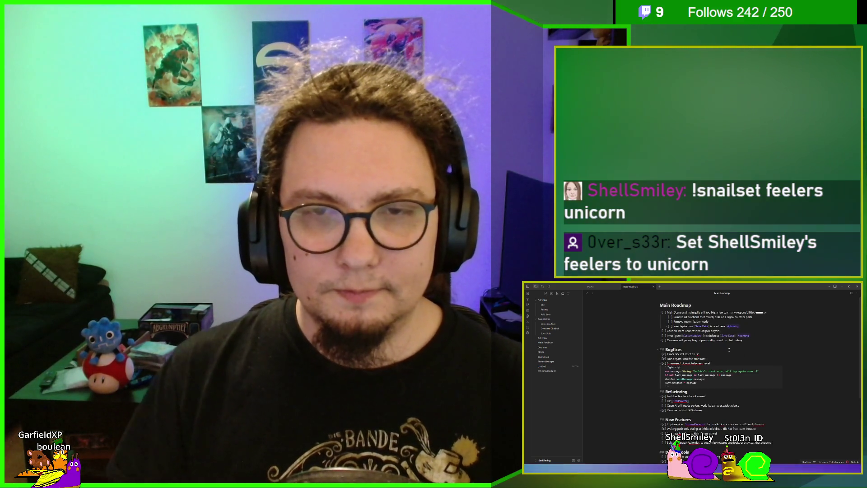
{"action": "key", "text": "Return"}
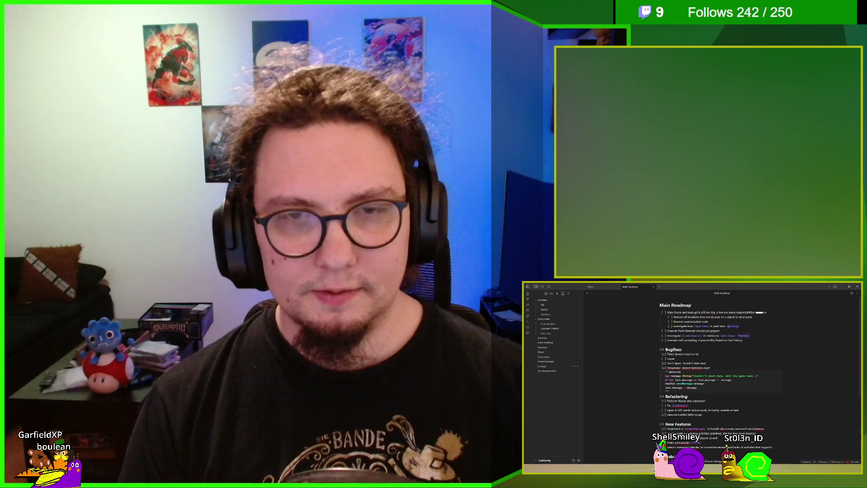
{"action": "type", "text": "(?)"}
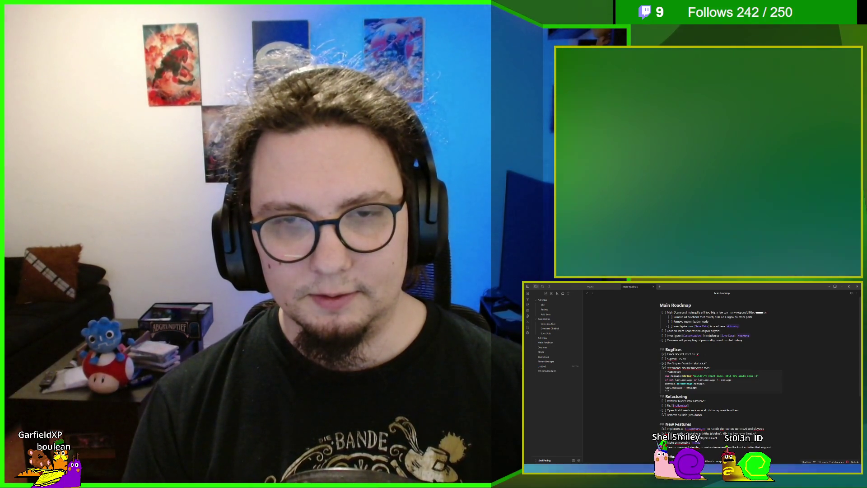
{"action": "type", "text": "commands ;)"}
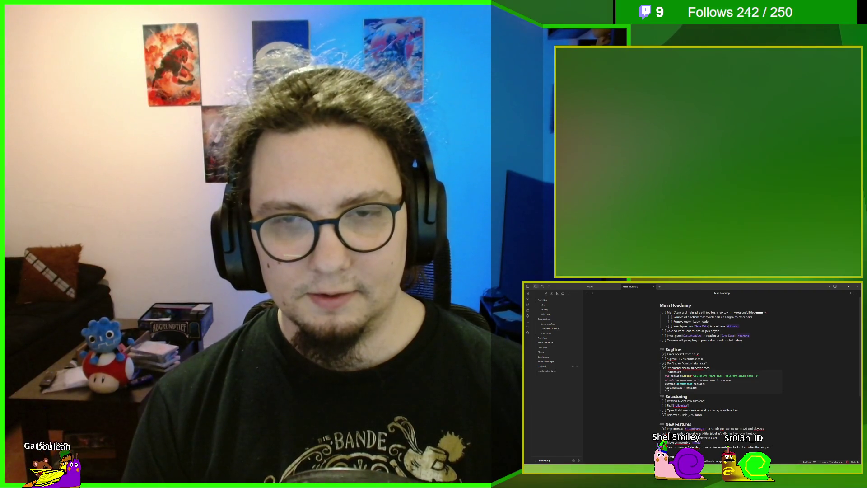
Add another checklist line under the Bugfixes entry, then view the Main Roadmap note rendered
{"action": "key", "text": "Return"}
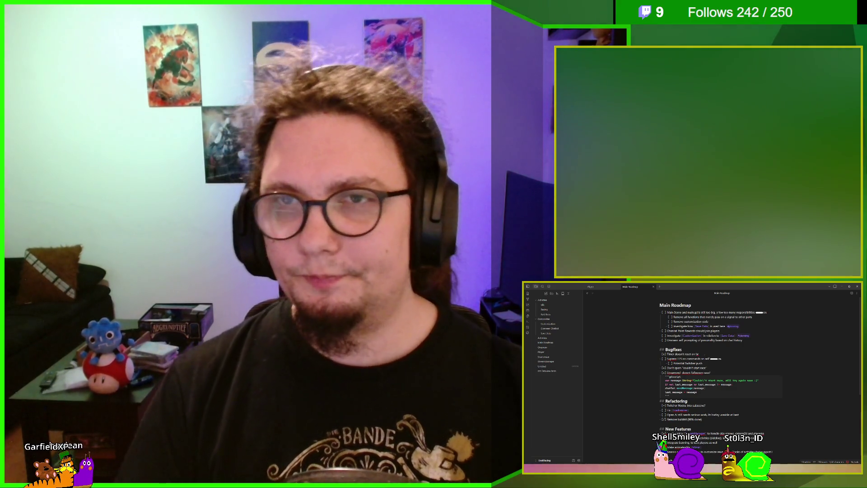
{"action": "key", "text": "ctrl+e"}
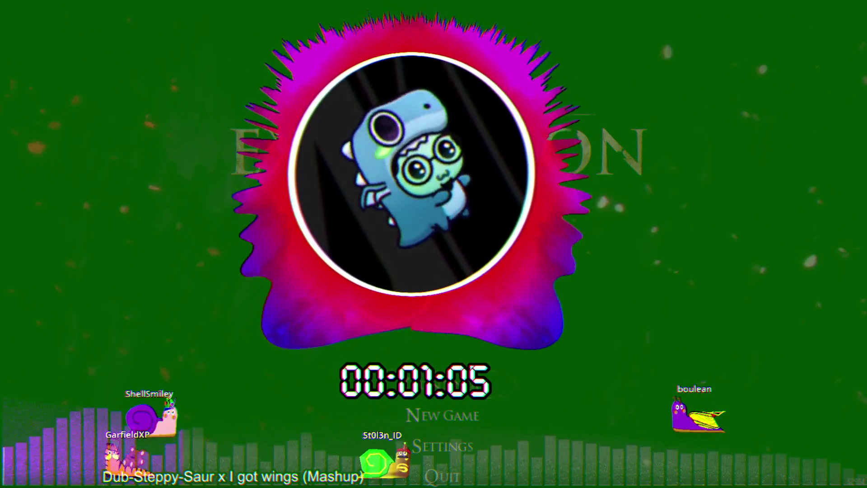
Bring up the Load Game list of saved games from the main menu
{"action": "key", "text": "Return"}
{"action": "key", "text": "Return"}
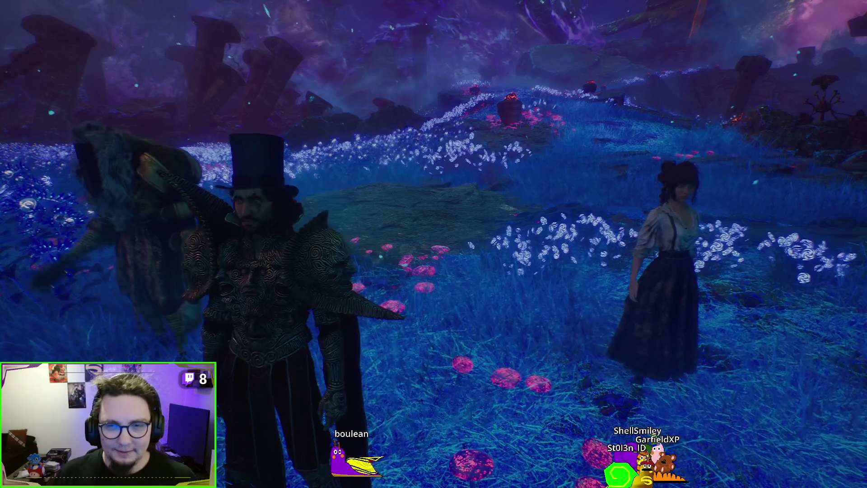
Run forward into the glowing meadow, veer left, then continue across the field
{"action": "key", "text": "w"}
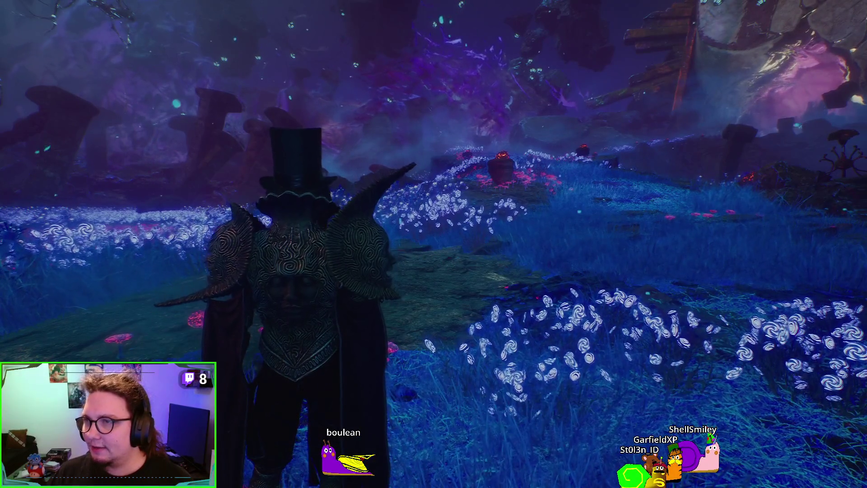
{"action": "key", "text": "a"}
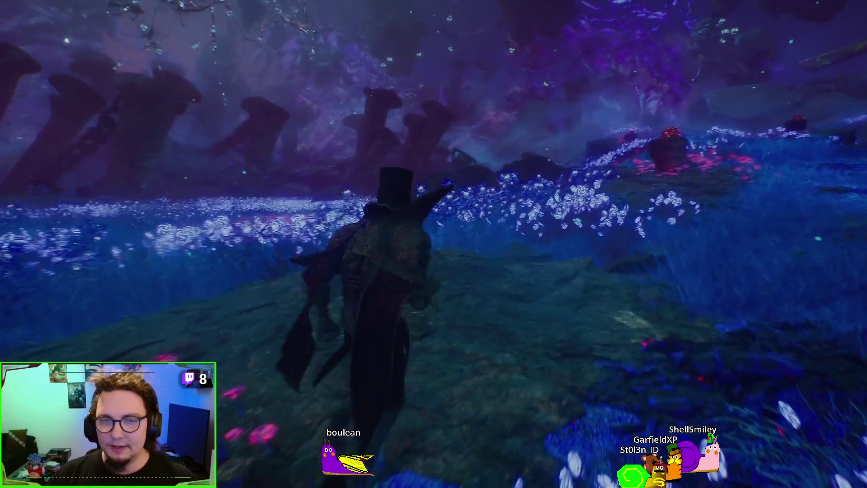
{"action": "key", "text": "w"}
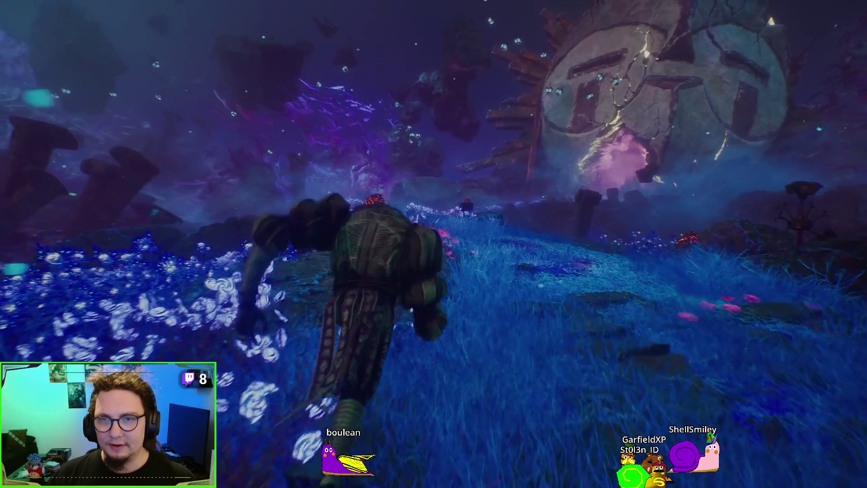
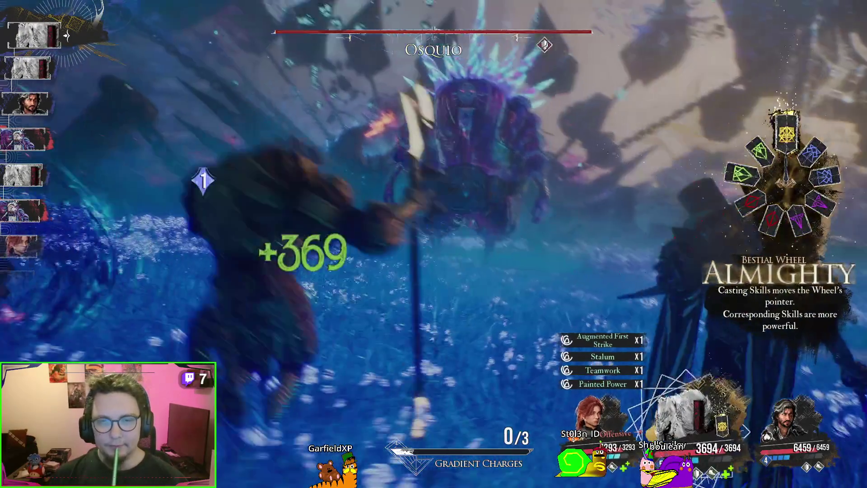
Cast Light Holder on Osquio from the skill list
{"action": "key", "text": "x"}
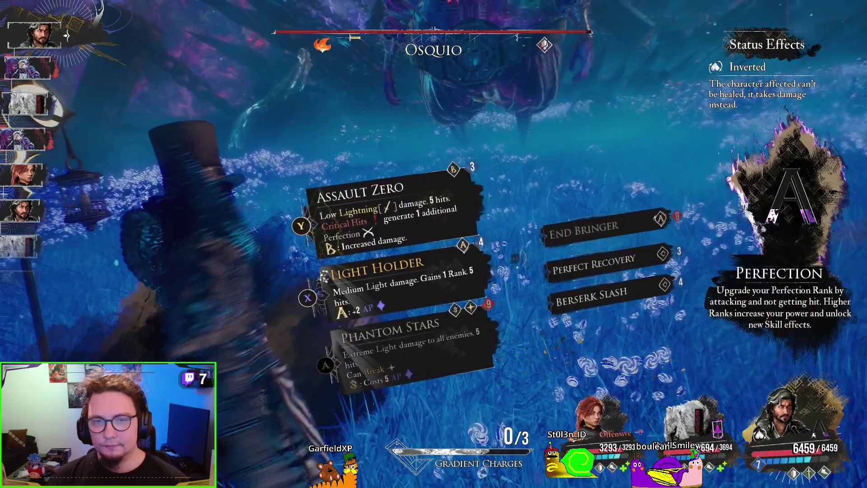
{"action": "key", "text": "Return"}
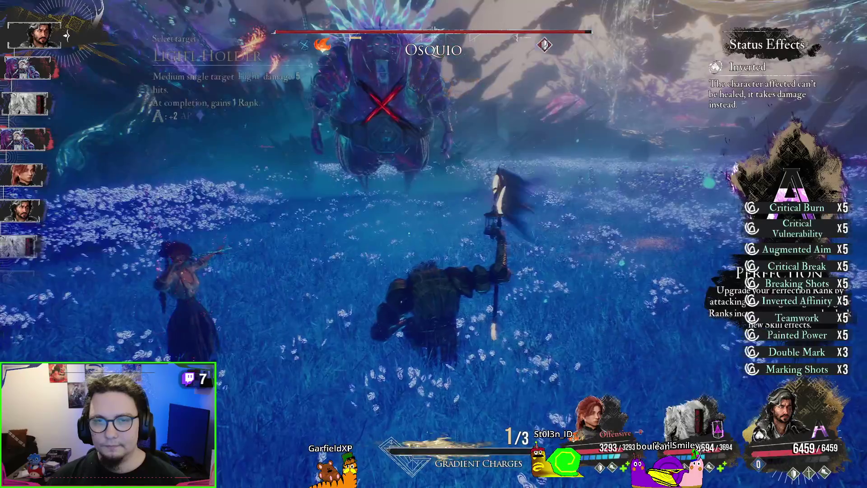
{"action": "key", "text": "q"}
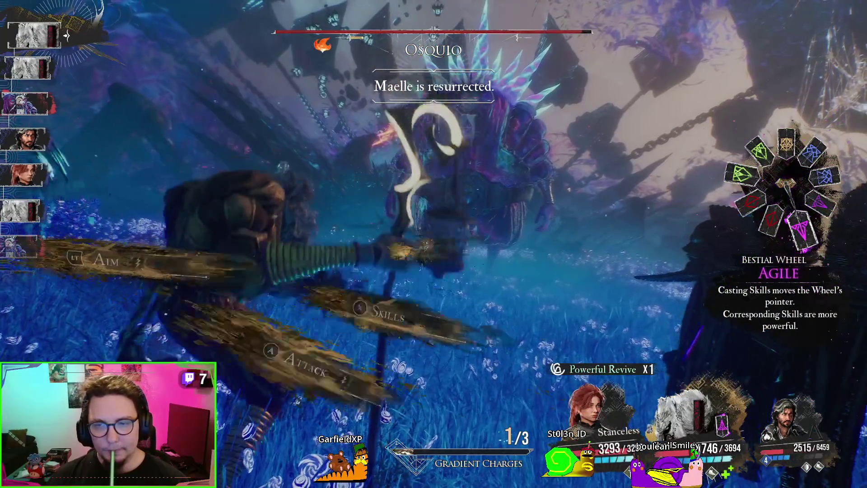
Hit Osquio with perfectly timed Luster Slices and Stalact Punches
{"action": "key", "text": "Right"}
{"action": "key", "text": "Return"}
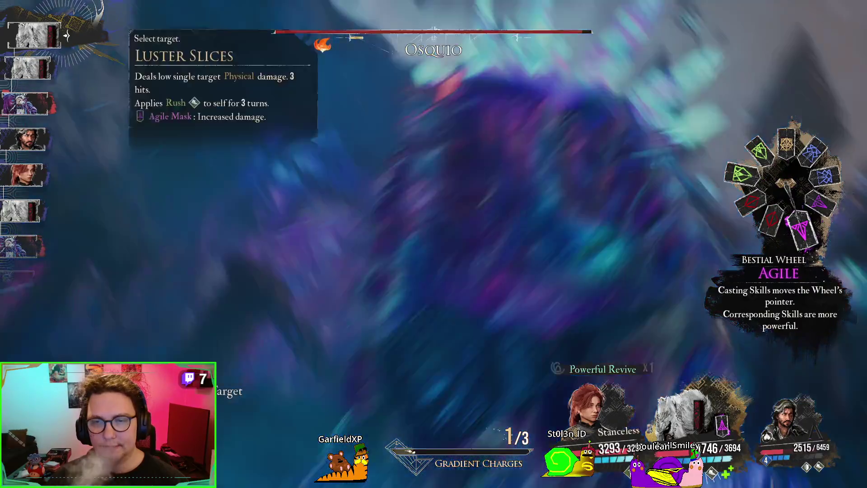
{"action": "key", "text": "Return"}
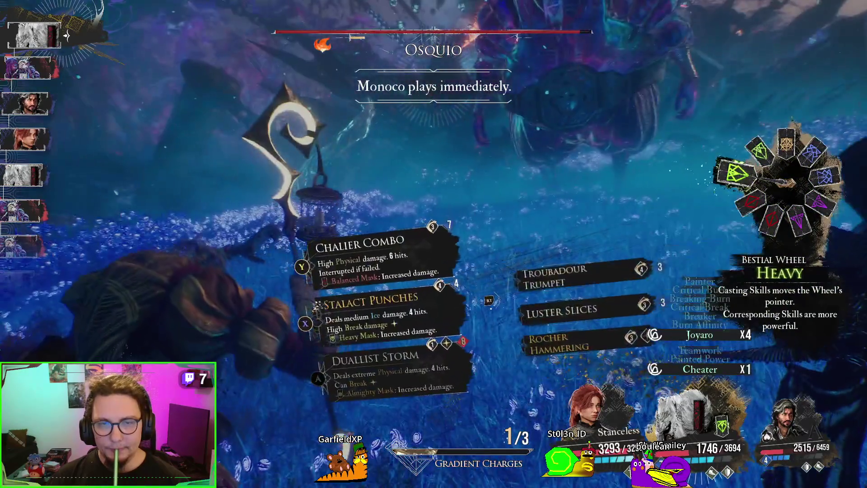
{"action": "key", "text": "Return"}
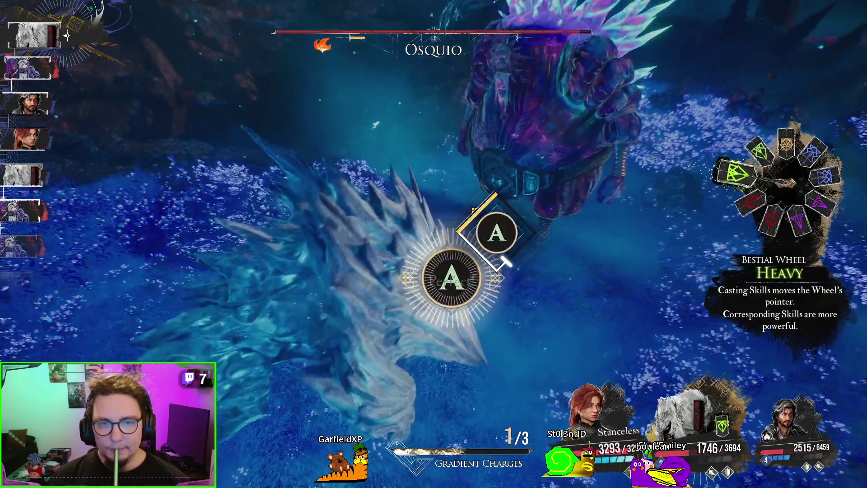
{"action": "key", "text": "Return"}
{"action": "key", "text": "Return"}
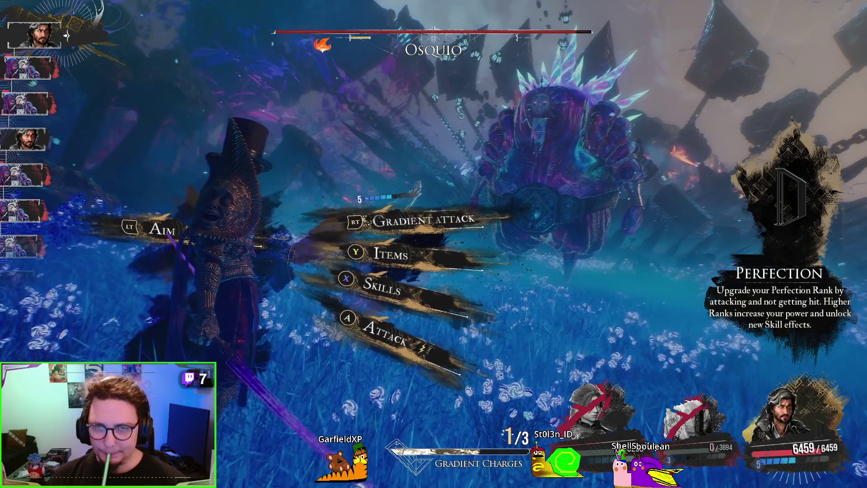
Attack Osquio with the last survivor and try to parry its counterattack
{"action": "key", "text": "Return"}
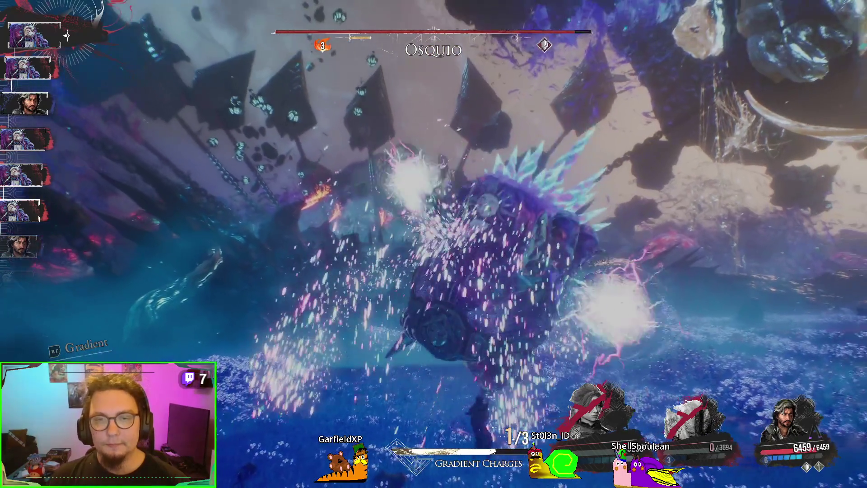
{"action": "key", "text": "e"}
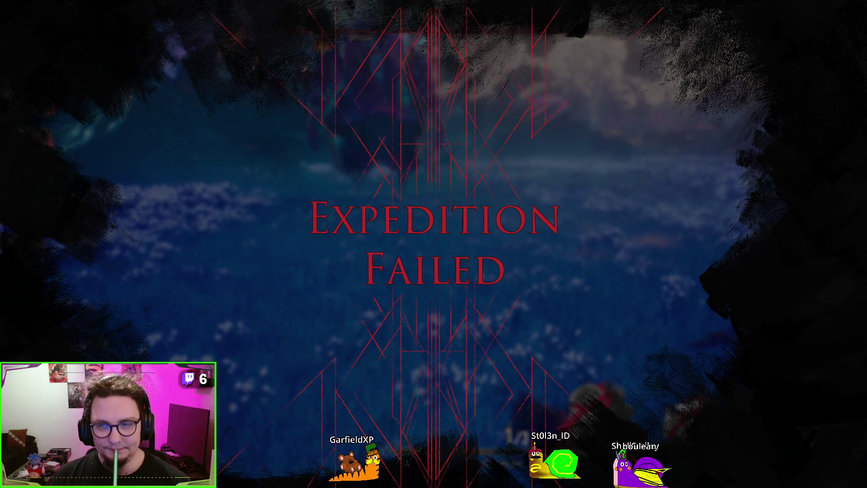
Retry the battle and skip the Osquio intro cutscene
{"action": "key", "text": "Escape"}
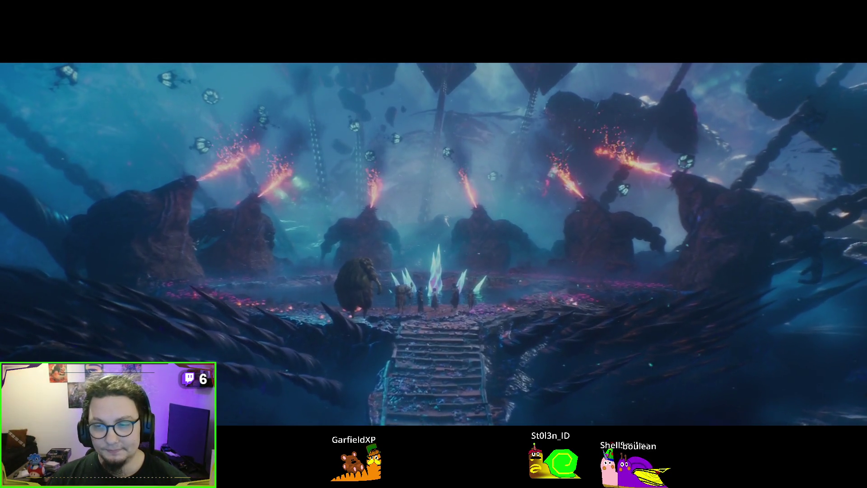
{"action": "key", "text": "Escape"}
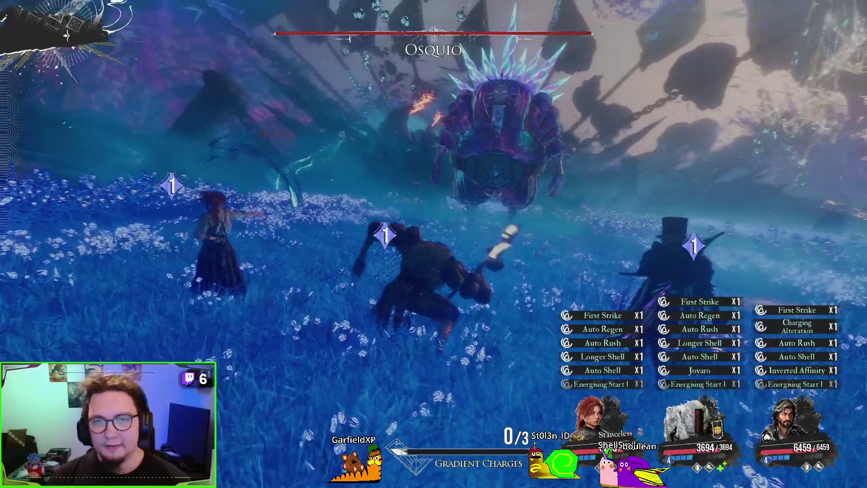
Fire two aimed shots at Osquio, then land a perfectly timed basic attack
{"action": "key", "text": "Return"}
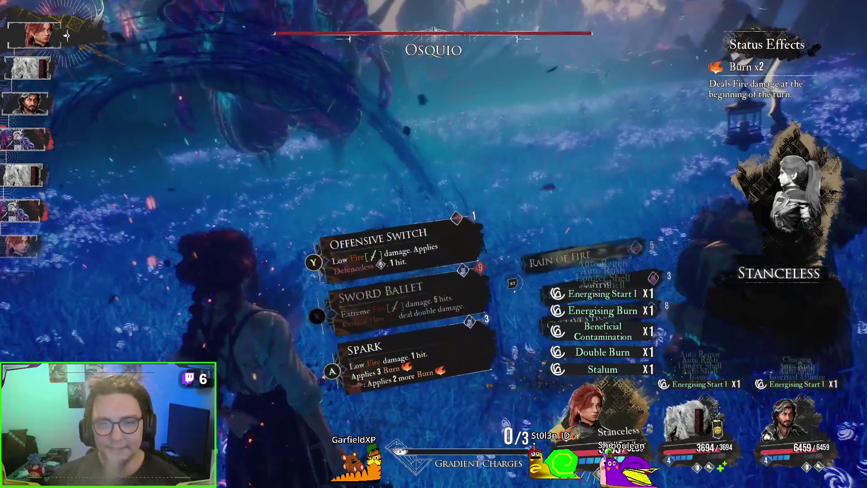
{"action": "key", "text": "Escape"}
{"action": "key", "text": "space"}
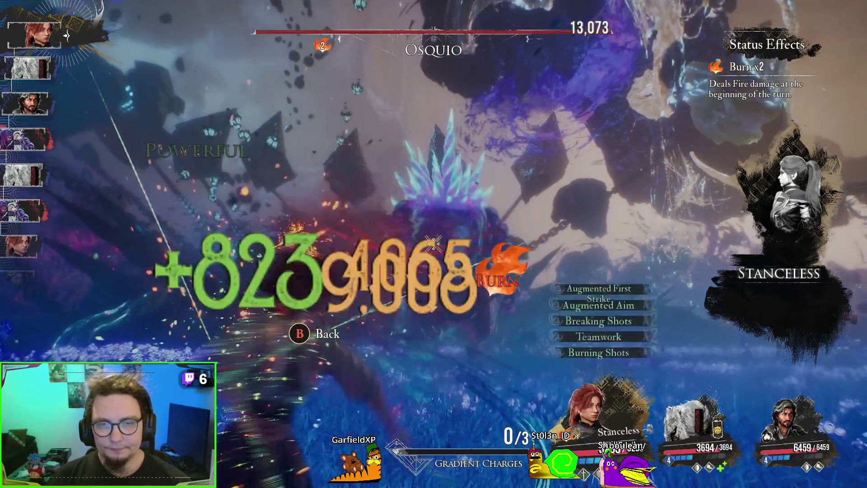
{"action": "key", "text": "Escape"}
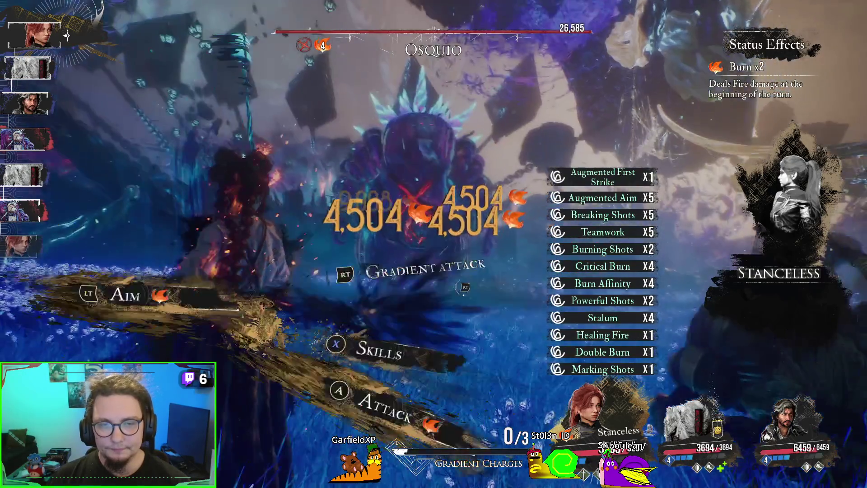
{"action": "key", "text": "Return"}
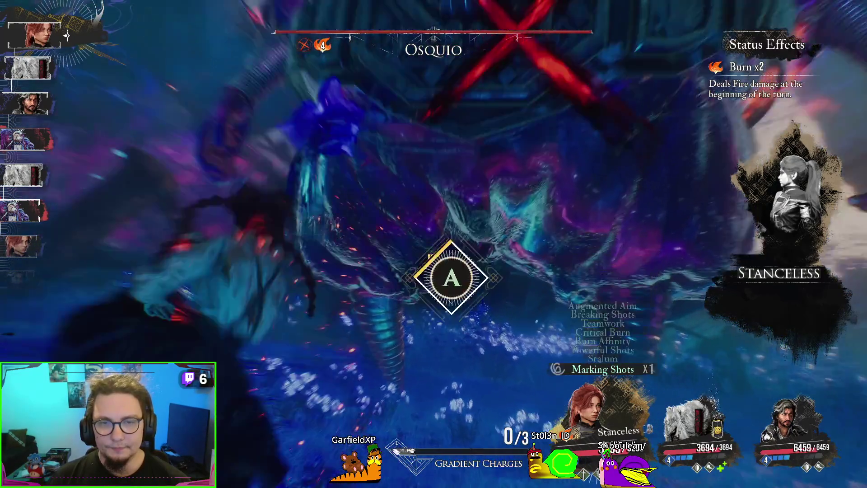
{"action": "key", "text": "a"}
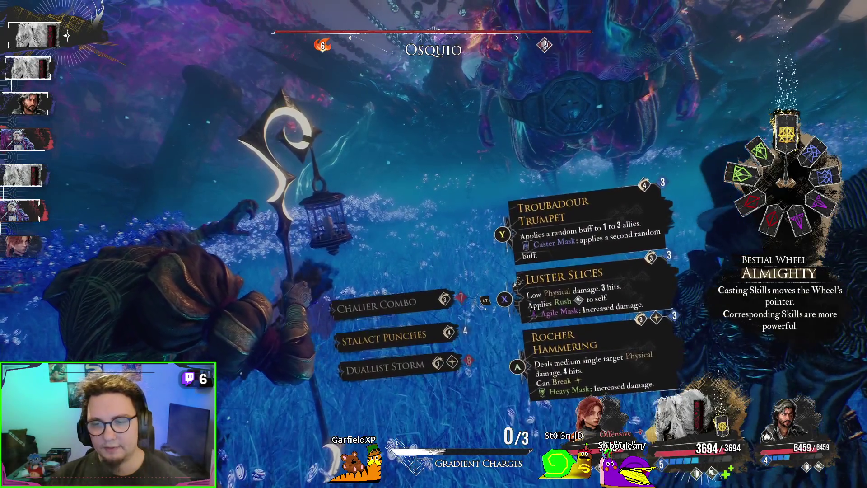
Buff allies with Troubadour Trumpet and hit Osquio with Monoco's Luster Slices
{"action": "key", "text": "y"}
{"action": "key", "text": "Return"}
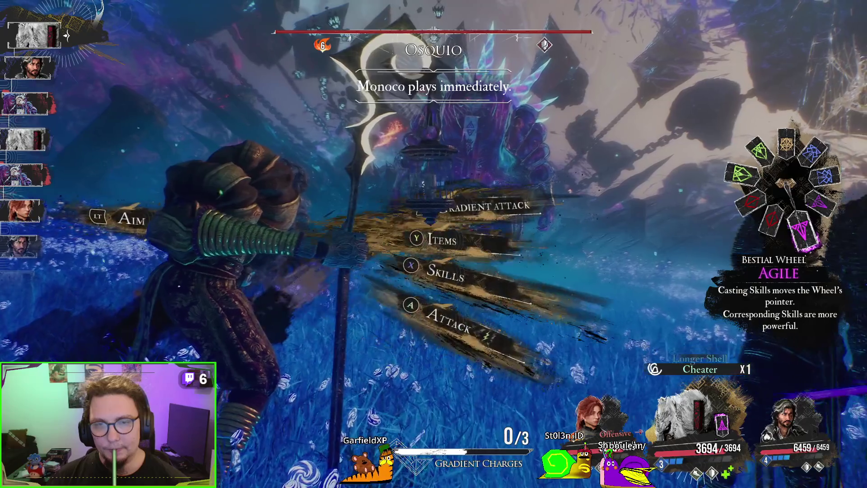
{"action": "key", "text": "x"}
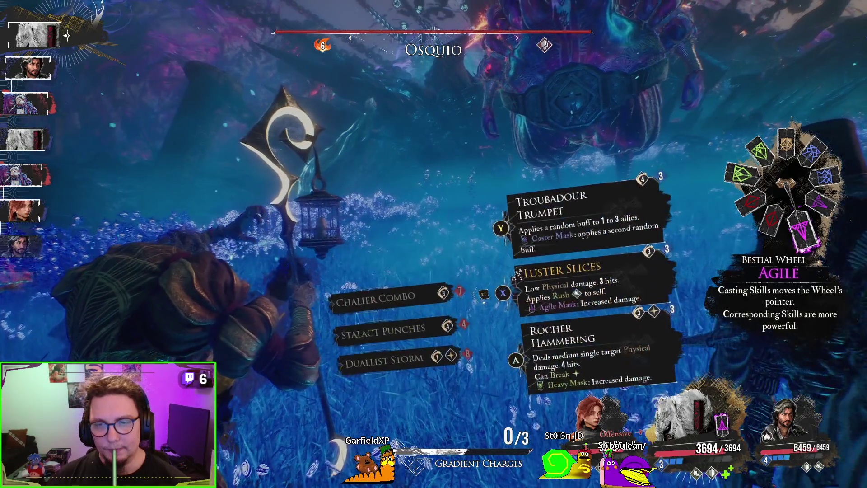
{"action": "key", "text": "x"}
{"action": "key", "text": "a"}
{"action": "key", "text": "a"}
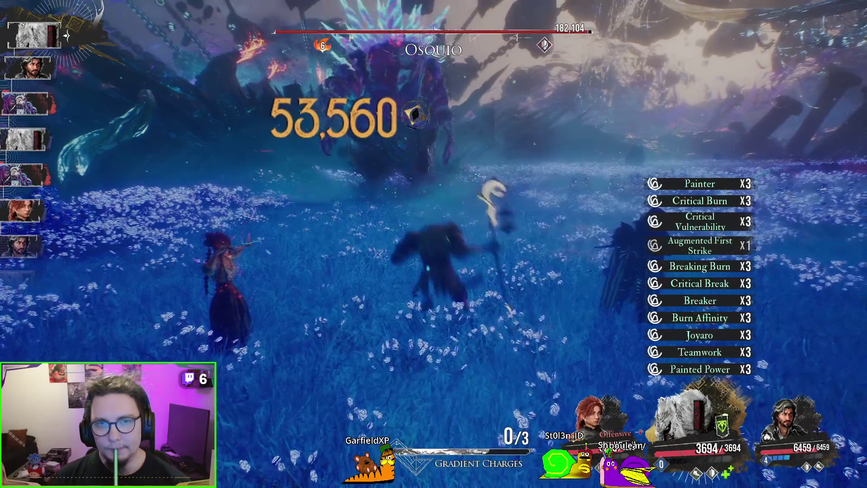
Attack Osquio with Verso and fire two more aimed shots at it
{"action": "key", "text": "lt"}
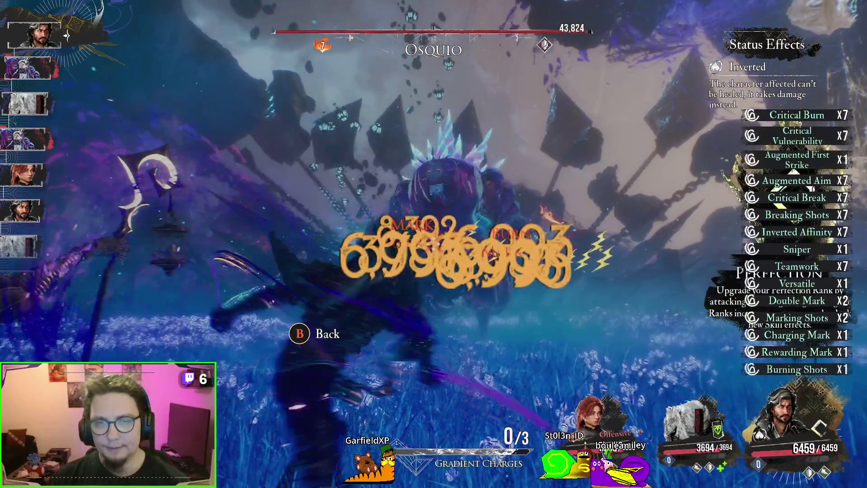
{"action": "key", "text": "a"}
{"action": "key", "text": "a"}
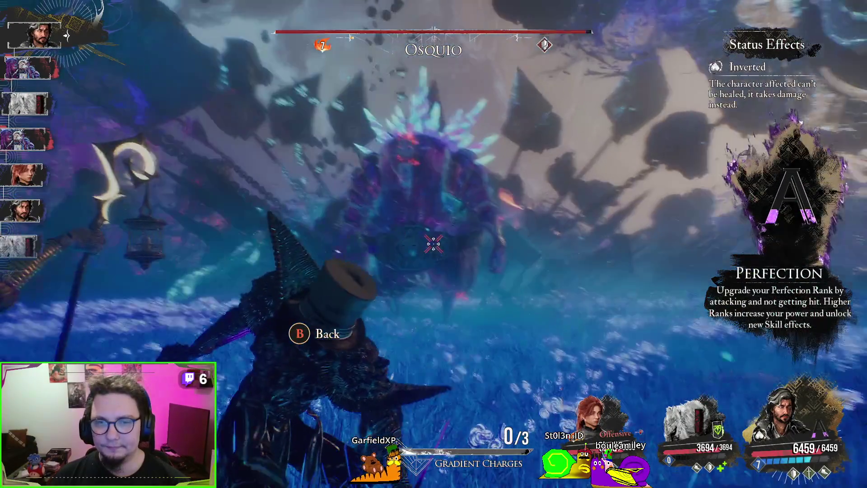
{"action": "left_click", "coordinate": [434, 244]}
{"action": "left_click", "coordinate": [434, 244]}
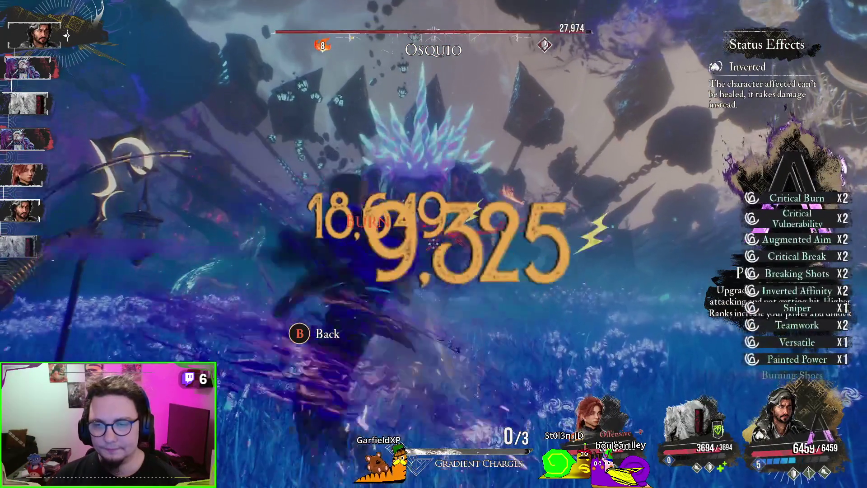
{"action": "key", "text": "Escape"}
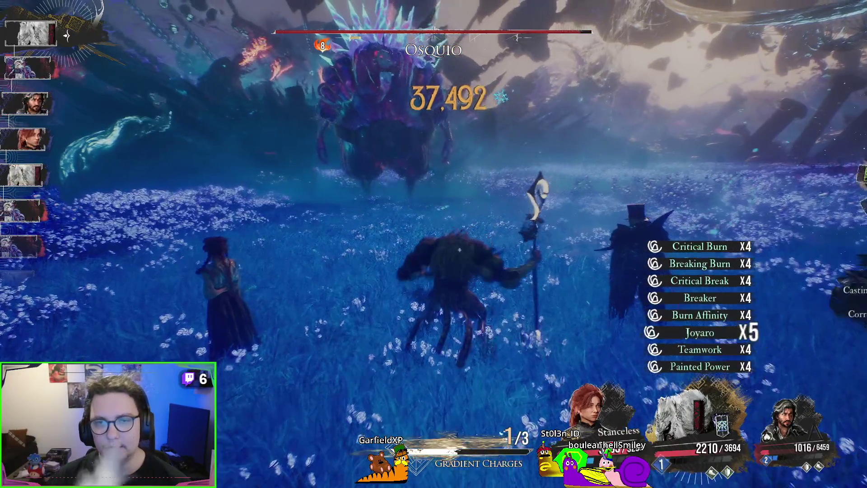
{"action": "key", "text": "e"}
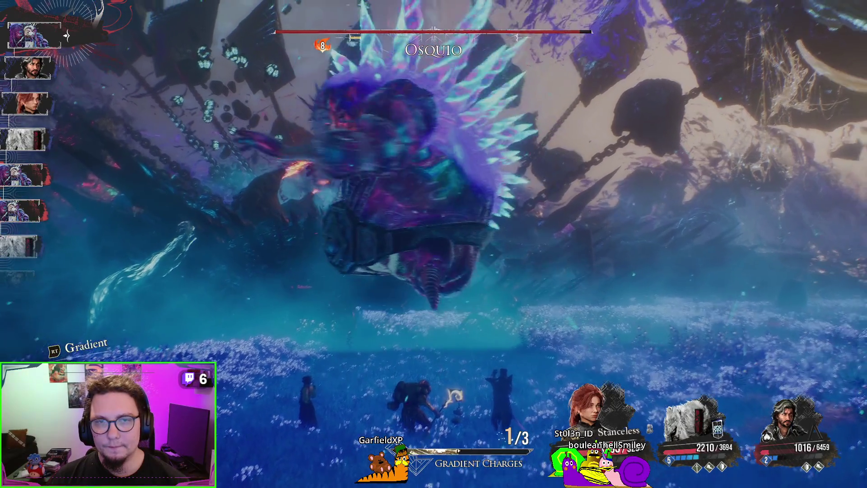
Parry Osquio's swooping attack and its two follow-up hits
{"action": "key", "text": "e"}
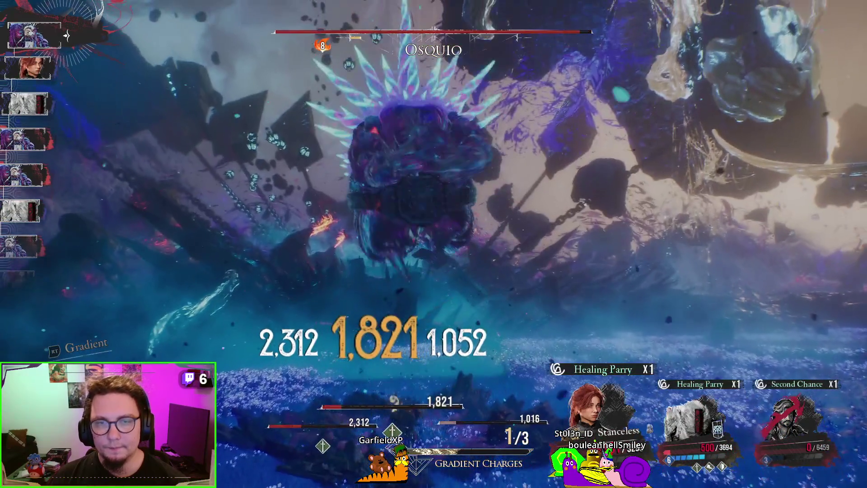
{"action": "key", "text": "e"}
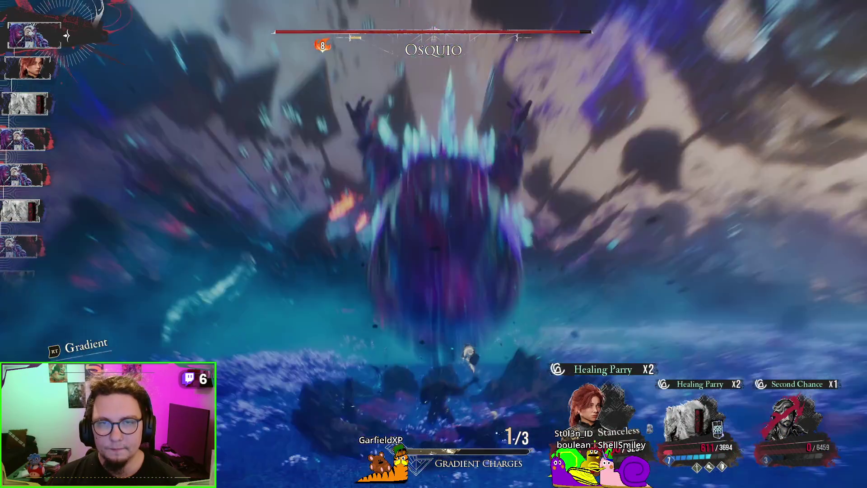
{"action": "key", "text": "e"}
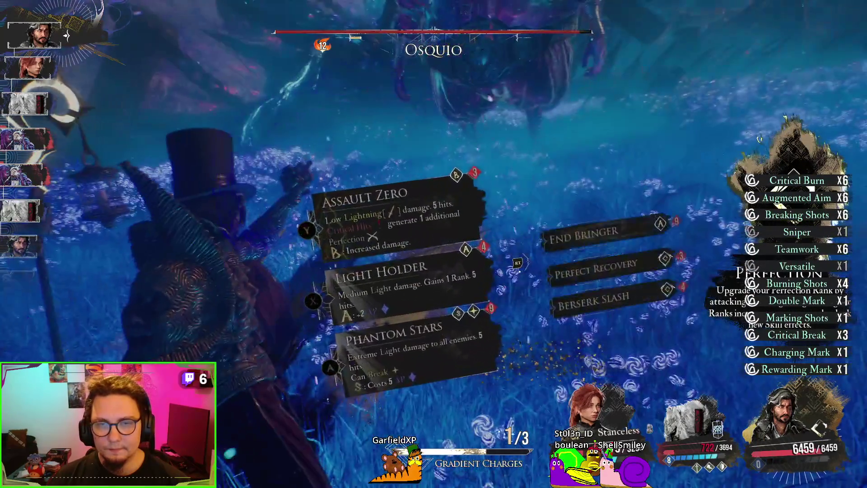
Heal the wounded ally with a Strong Healing Tint, then hit Osquio with Gustave's Homage
{"action": "key", "text": "Escape"}
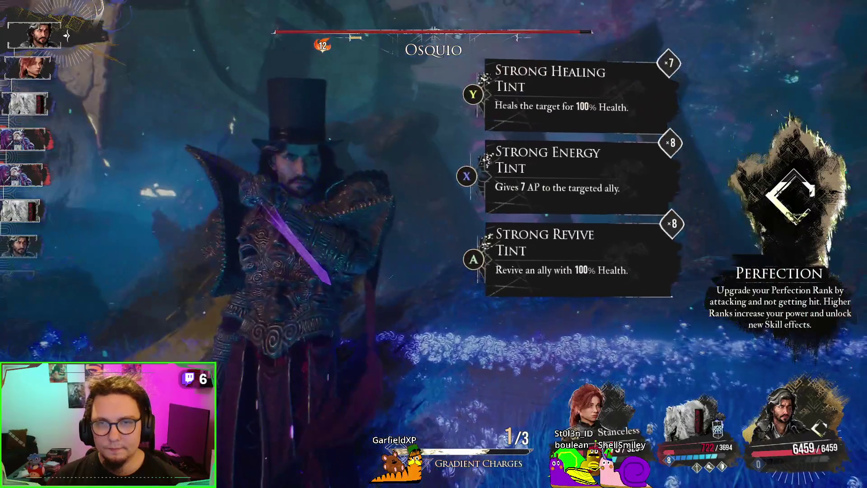
{"action": "key", "text": "y"}
{"action": "key", "text": "Return"}
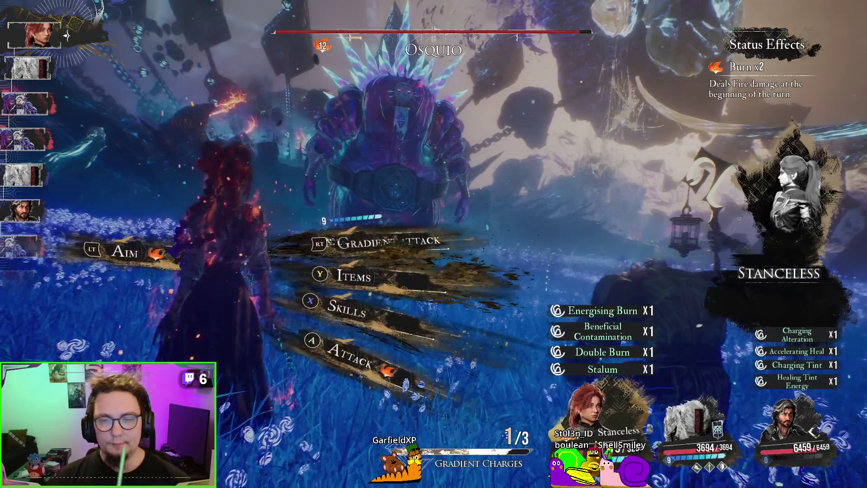
{"action": "key", "text": "x"}
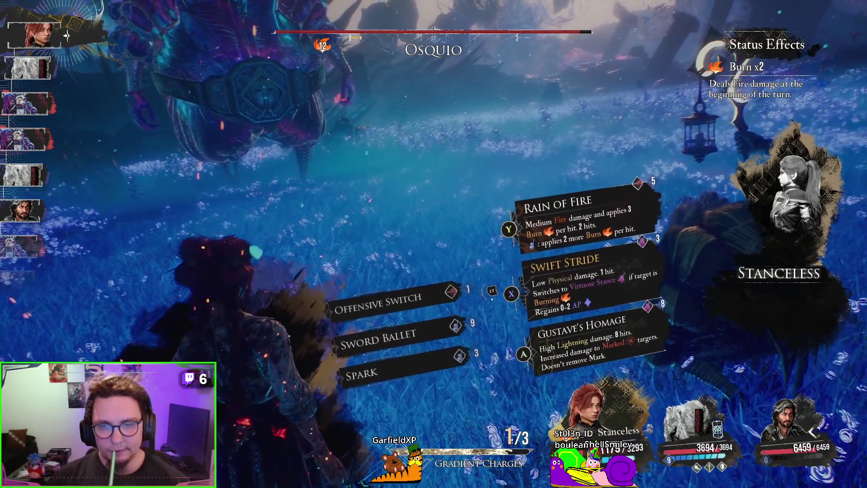
{"action": "key", "text": "Return"}
{"action": "key", "text": "Return"}
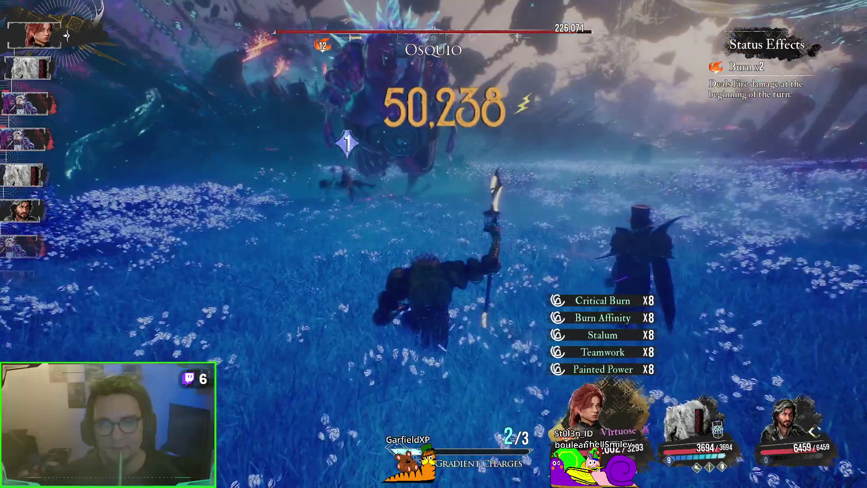
Cast a Perfect Troubadour Trumpet, then land Monoco's Perfect 62,130-damage Chalier Combo
{"action": "key", "text": "x"}
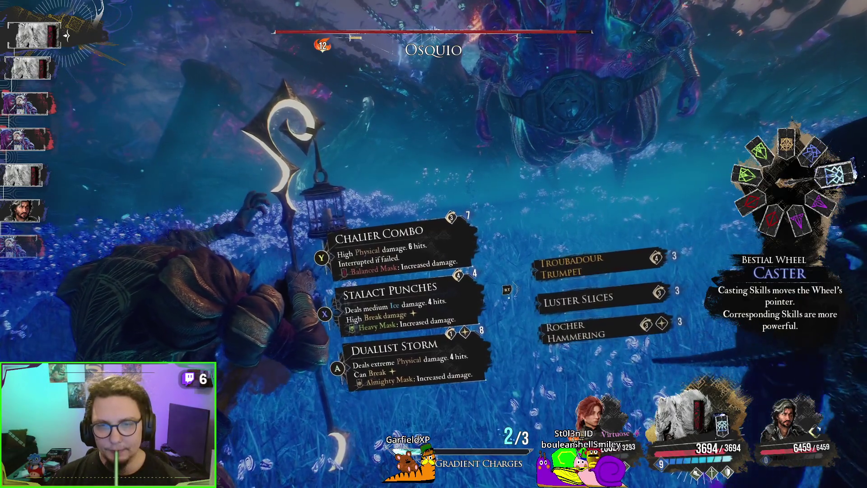
{"action": "key", "text": "y"}
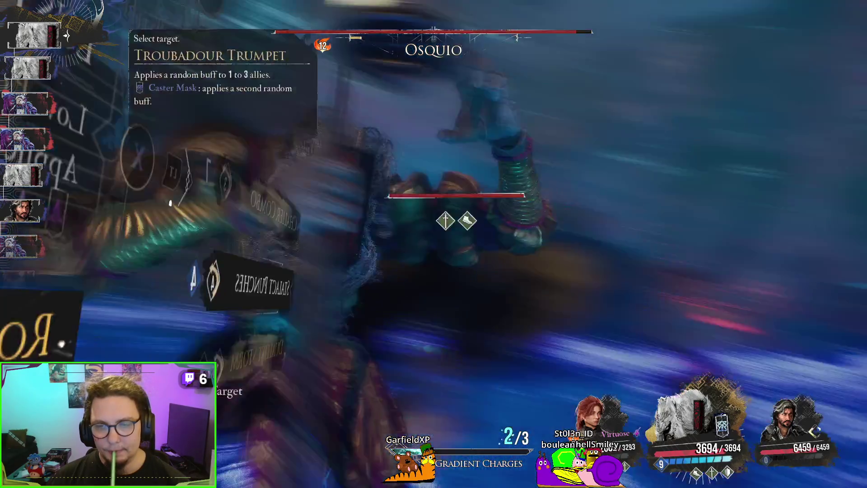
{"action": "key", "text": "Return"}
{"action": "key", "text": "e"}
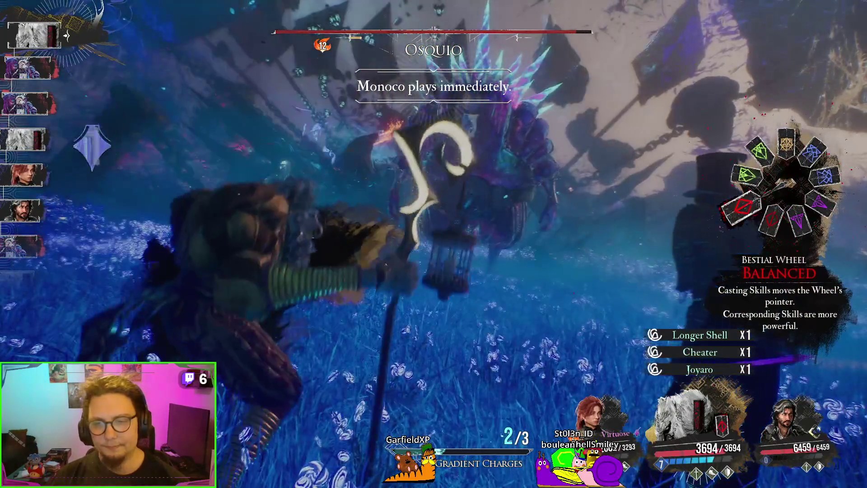
{"action": "key", "text": "y"}
{"action": "key", "text": "y"}
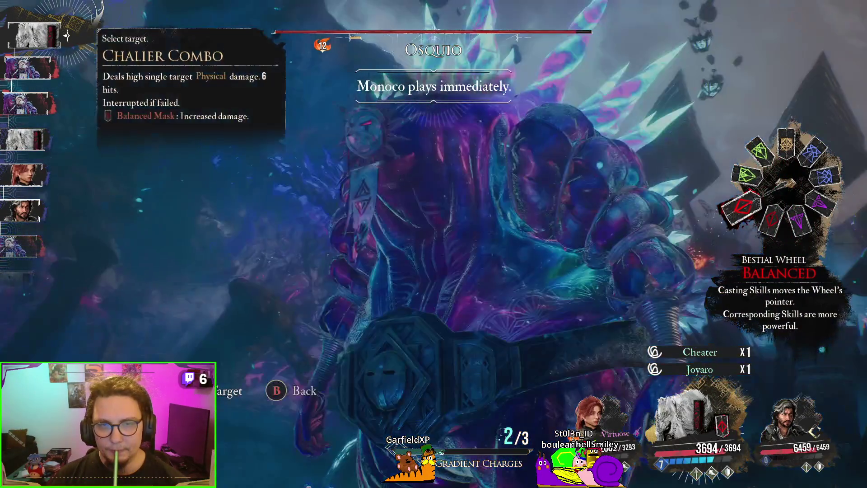
{"action": "key", "text": "Return"}
{"action": "key", "text": "Return"}
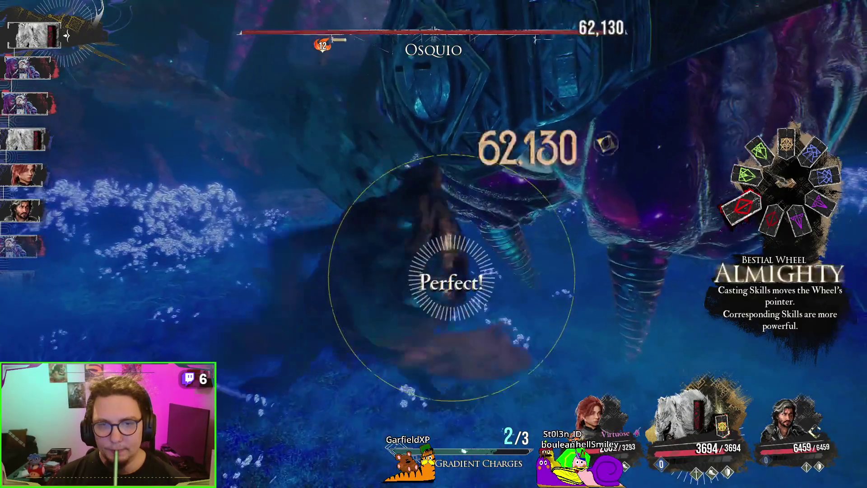
{"action": "key", "text": "Return"}
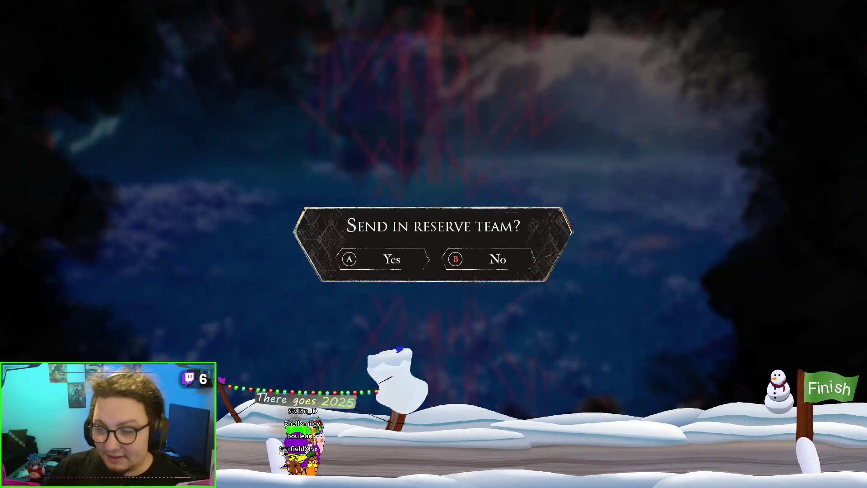
Decline sending in the reserve team after the wipe
{"action": "key", "text": "Escape"}
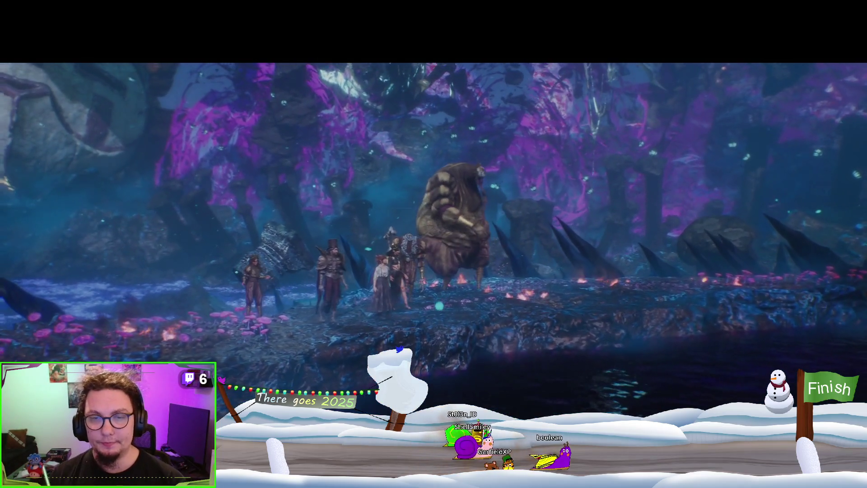
Skip the intro, fire an aimed shot, and land a Perfect Offensive Switch on Osquio
{"action": "key", "text": "Escape"}
{"action": "key", "text": "Escape"}
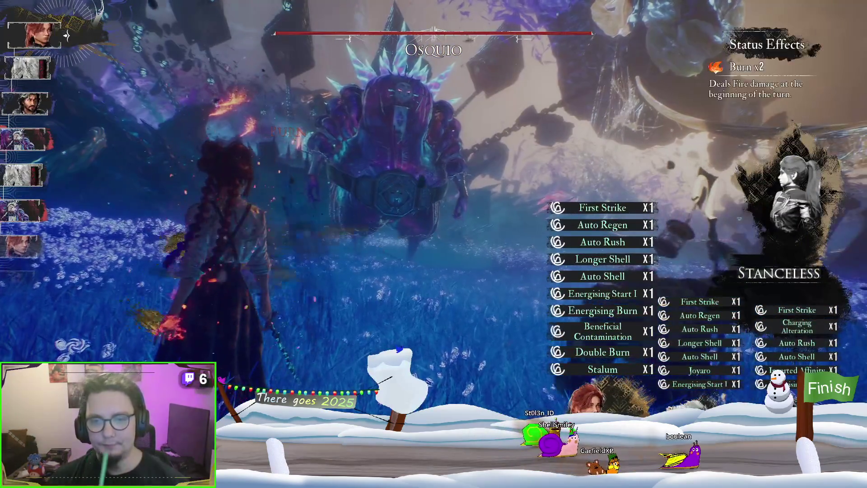
{"action": "key", "text": "r"}
{"action": "left_click", "coordinate": [433, 244]}
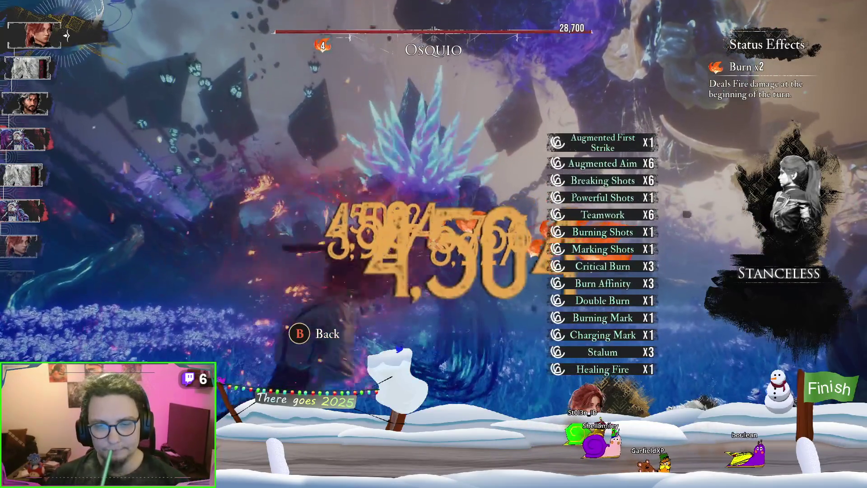
{"action": "key", "text": "Return"}
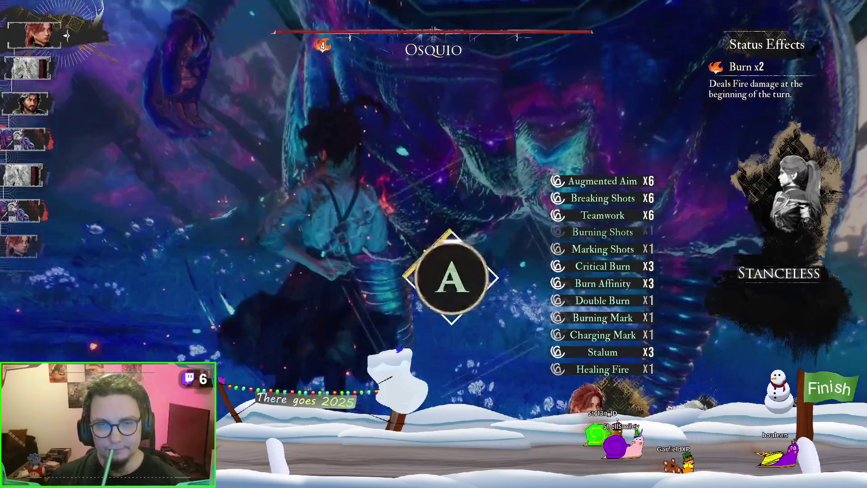
{"action": "key", "text": "a"}
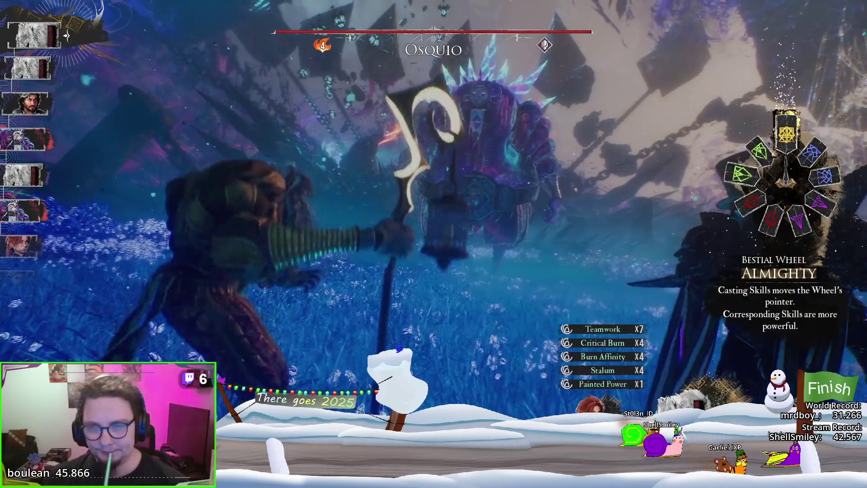
{"action": "key", "text": "y"}
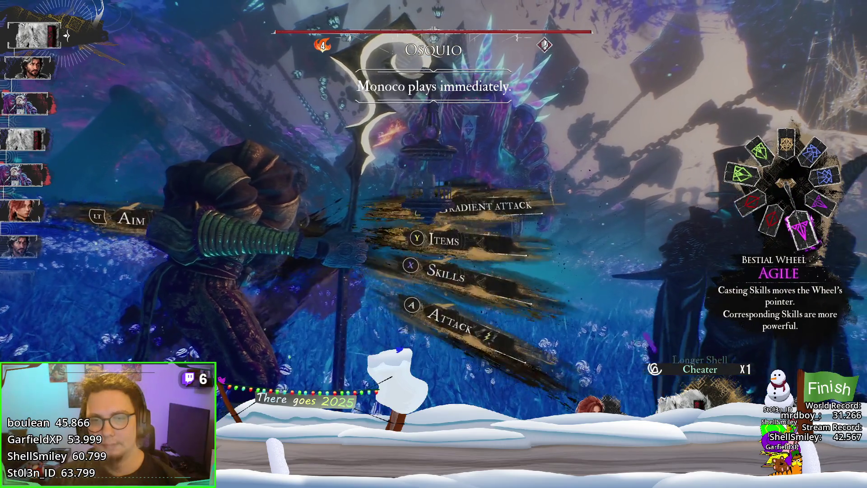
Land a Perfect Luster Slices with Monoco and fire a burning aimed shot at Osquio
{"action": "key", "text": "Return"}
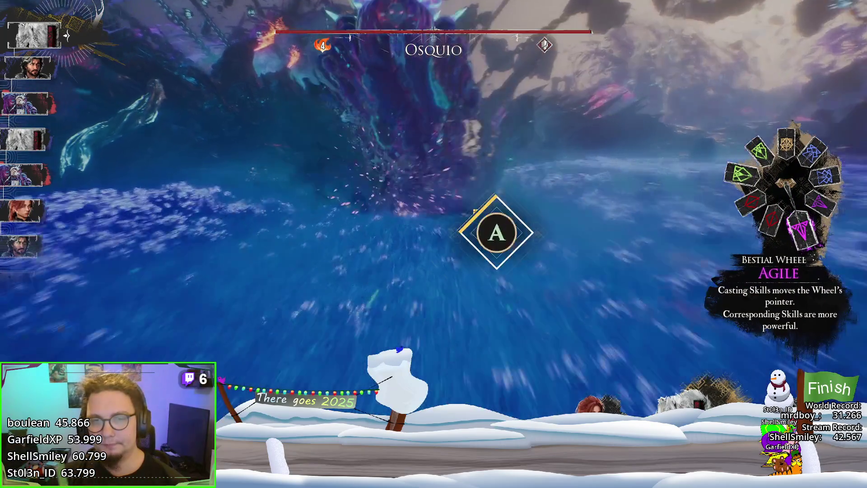
{"action": "key", "text": "Return"}
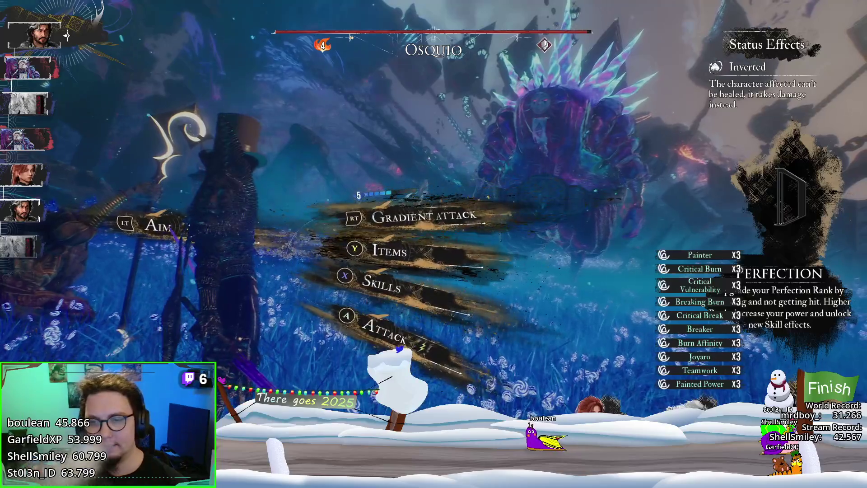
{"action": "key", "text": "f"}
{"action": "left_click", "coordinate": [434, 244]}
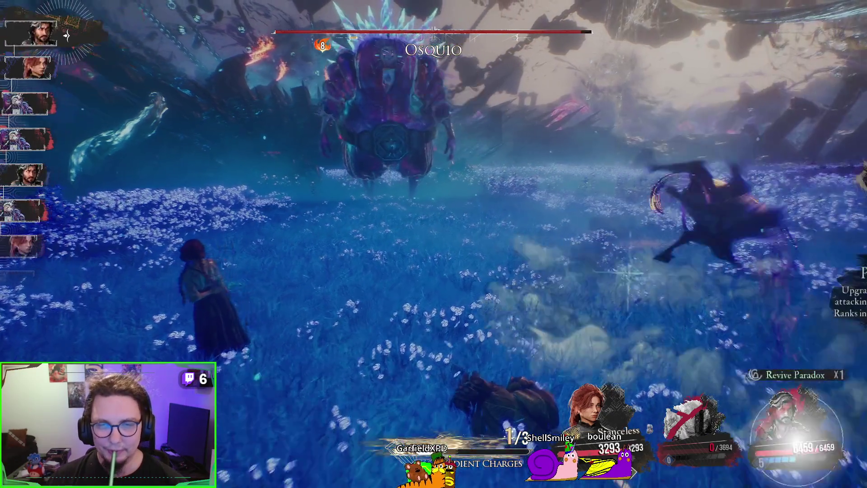
Revive the fallen ally with a Strong Revive Tint
{"action": "key", "text": "f"}
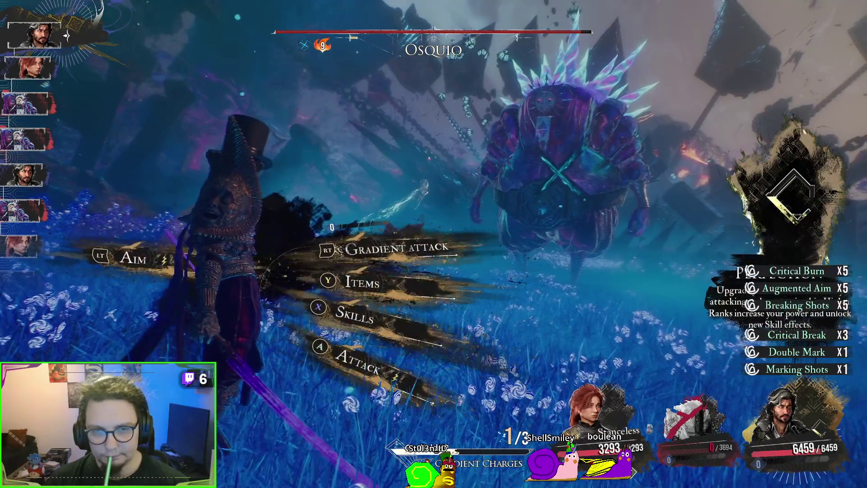
{"action": "key", "text": "r"}
{"action": "key", "text": "Return"}
{"action": "key", "text": "Return"}
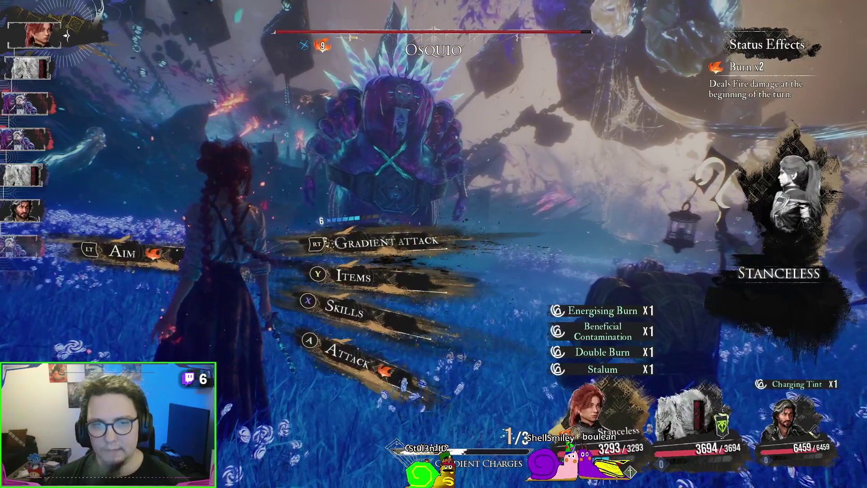
Land a Perfect Swift Stride on Osquio, then launch Monoco's Stalact Punches
{"action": "key", "text": "e"}
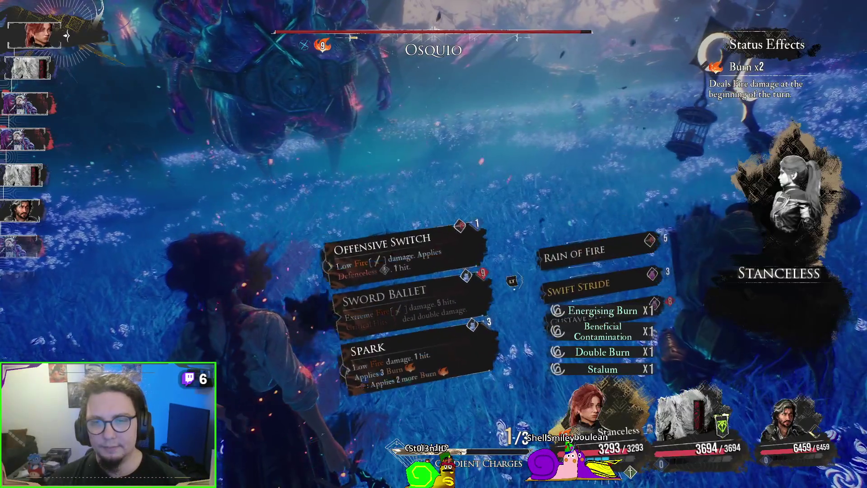
{"action": "key", "text": "x"}
{"action": "key", "text": "Return"}
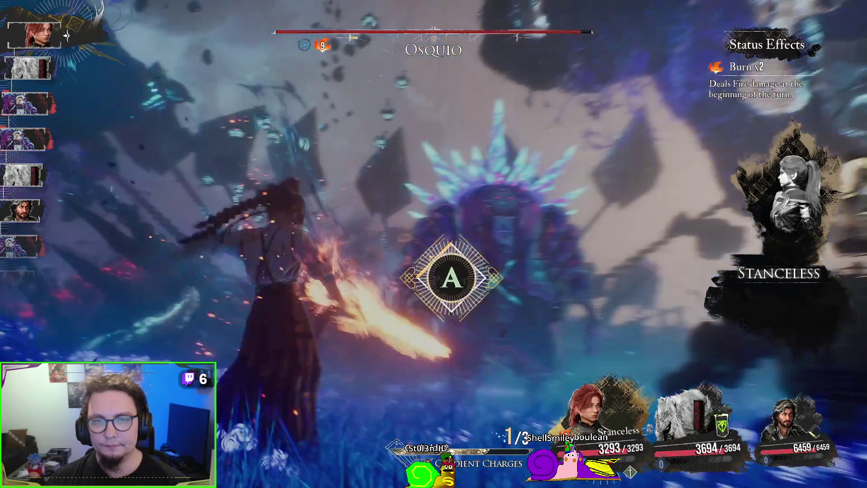
{"action": "key", "text": "Return"}
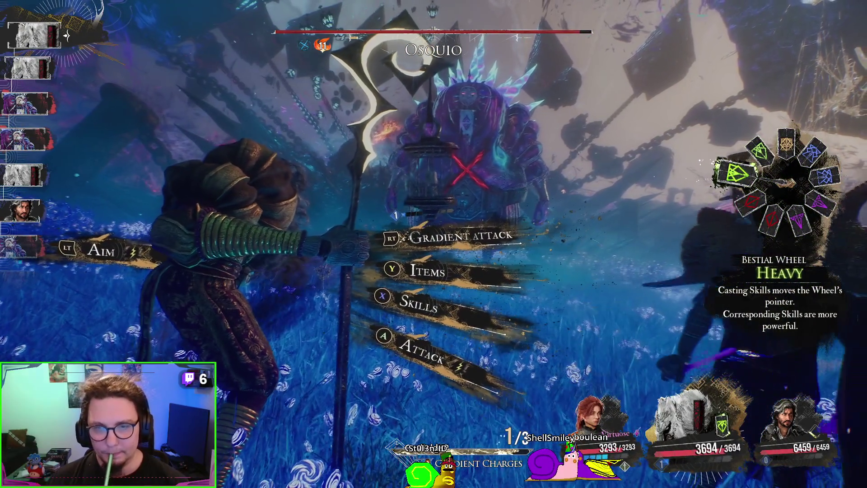
{"action": "key", "text": "Return"}
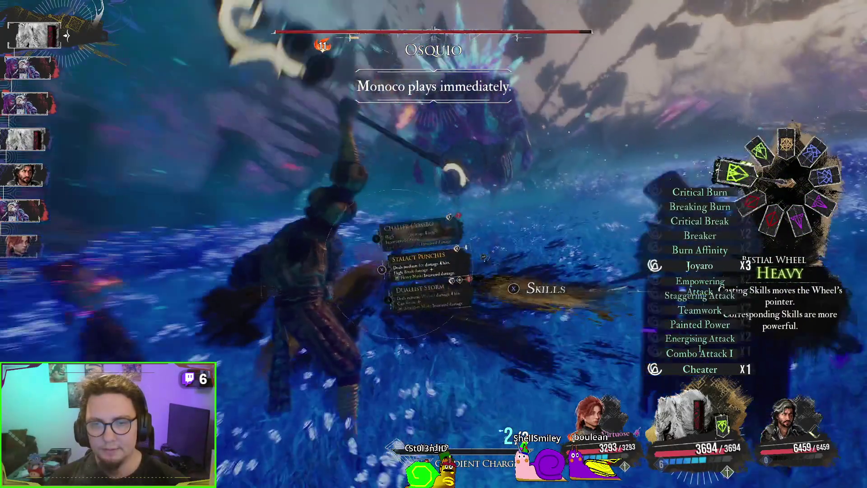
{"action": "key", "text": "Return"}
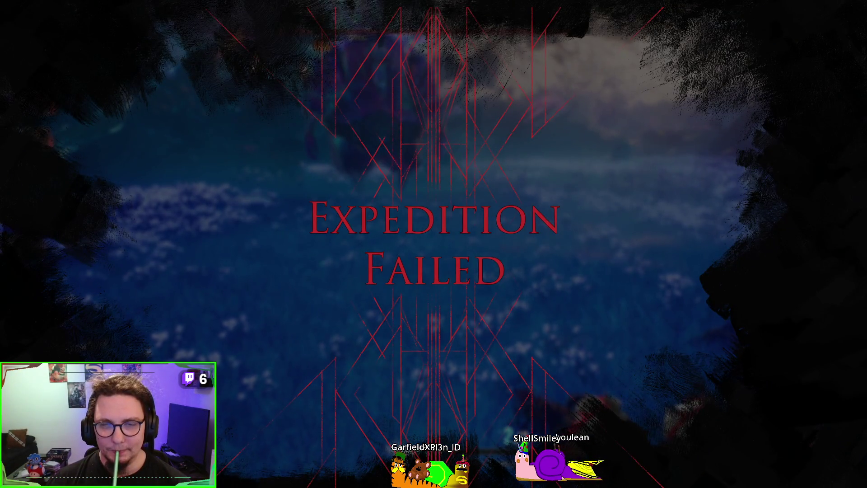
Answer the 'Retry battle?' prompt to restart the Osquio fight with Monoco up first
{"action": "key", "text": "Escape"}
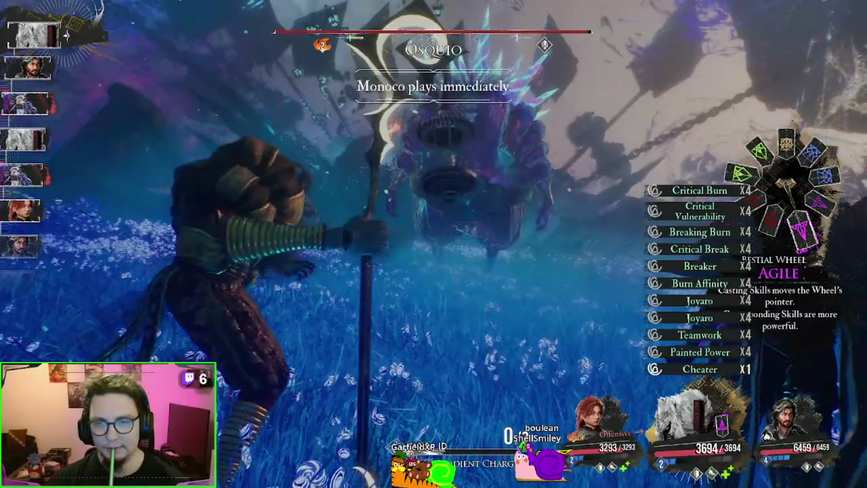
Have Monoco hit Osquio with a basic attack for a double 15,498 strike
{"action": "key", "text": "q"}
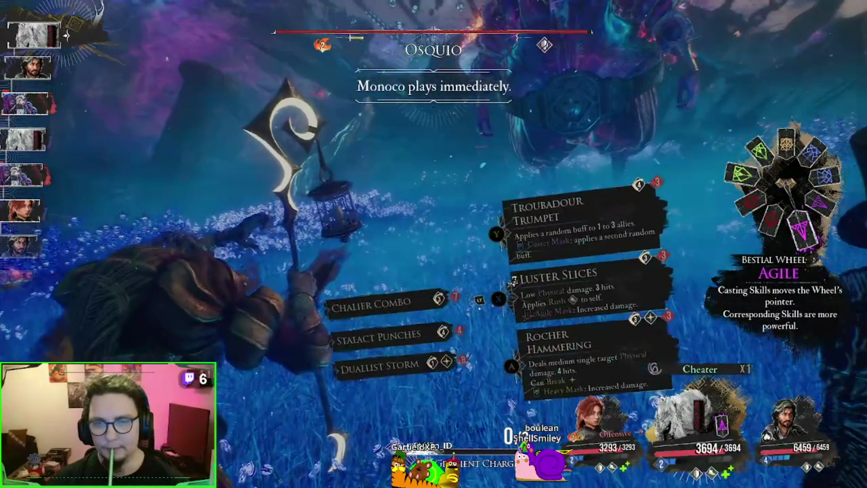
{"action": "key", "text": "Escape"}
{"action": "key", "text": "e"}
{"action": "key", "text": "e"}
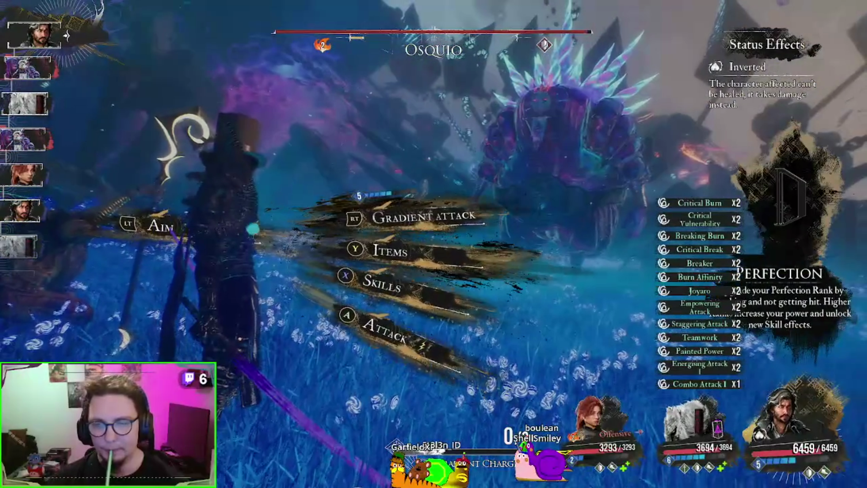
Have Verso fire aimed shots into Osquio for 4,662 and 19,428
{"action": "key", "text": "f"}
{"action": "key", "text": "e"}
{"action": "key", "text": "e"}
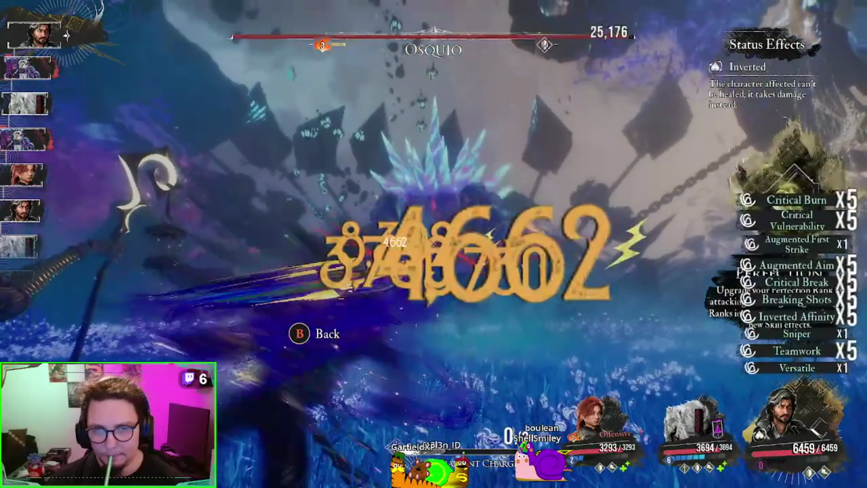
{"action": "key", "text": "Escape"}
{"action": "key", "text": "e"}
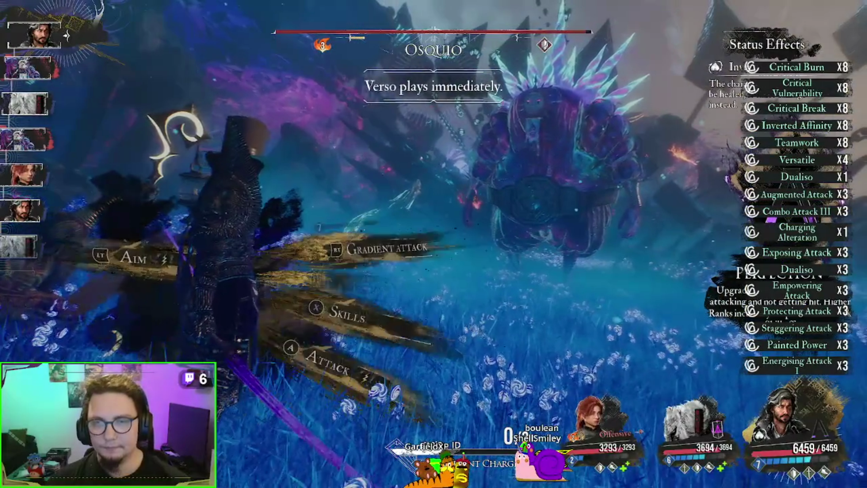
{"action": "key", "text": "Return"}
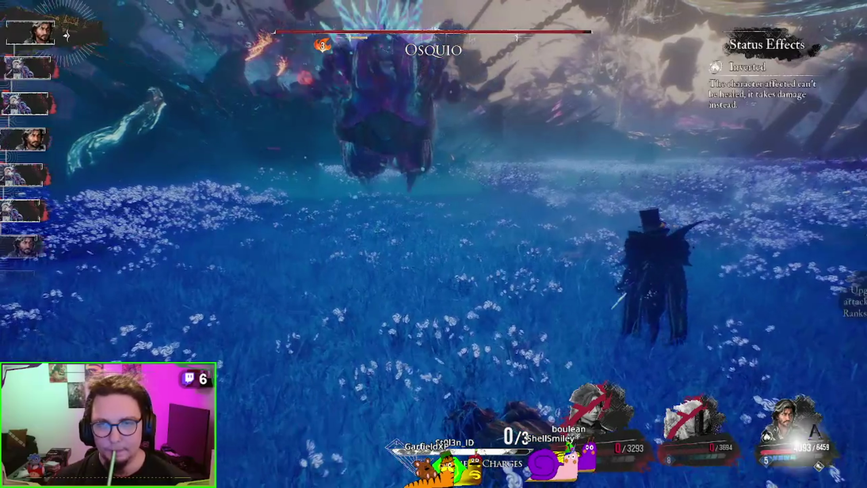
Revive the downed red-haired ally to full health with a Strong Revive Tint
{"action": "key", "text": "f"}
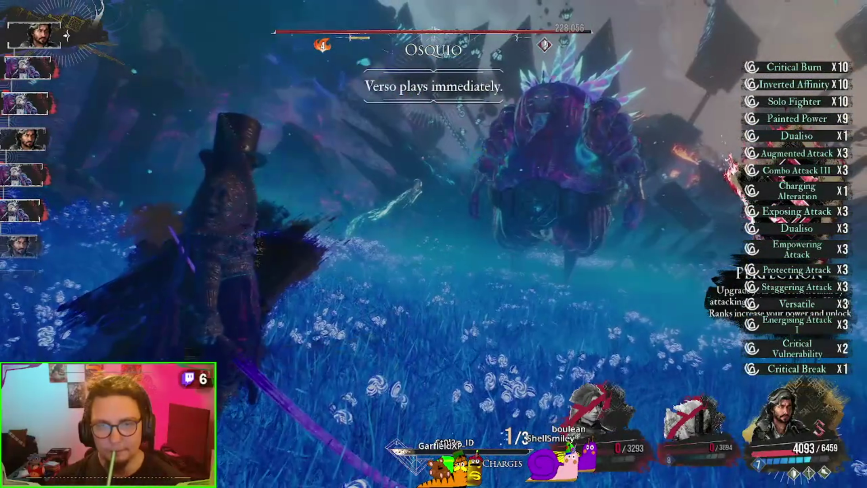
{"action": "key", "text": "y"}
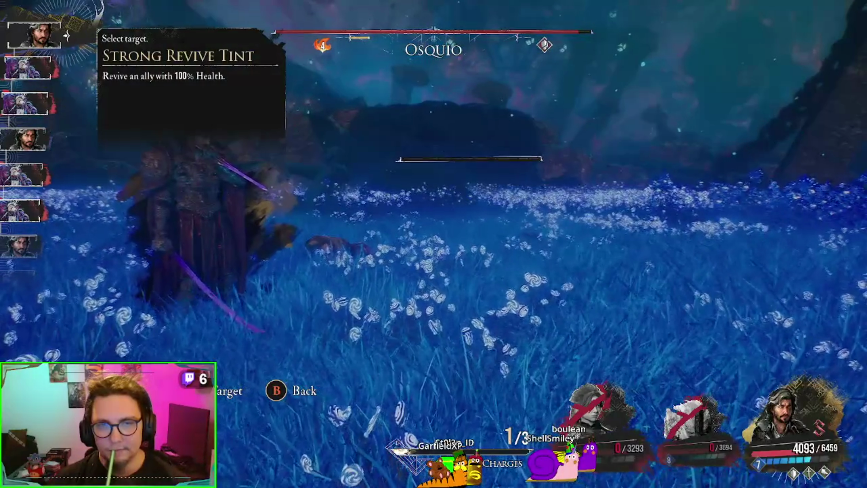
{"action": "key", "text": "Return"}
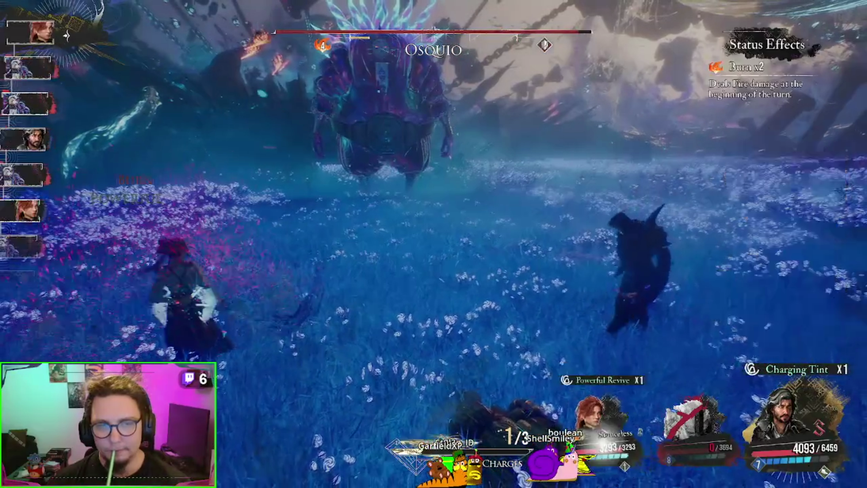
Have her land a Perfect Offensive Switch on Osquio
{"action": "key", "text": "f"}
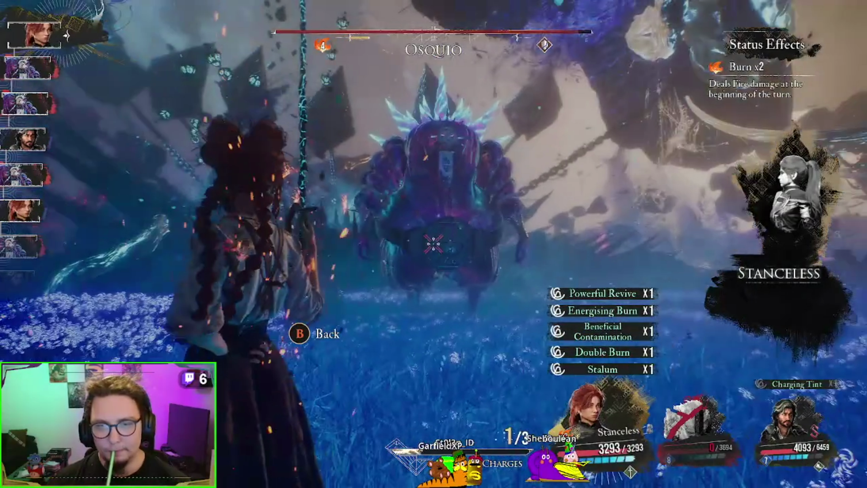
{"action": "key", "text": "f"}
{"action": "key", "text": "f"}
{"action": "key", "text": "f"}
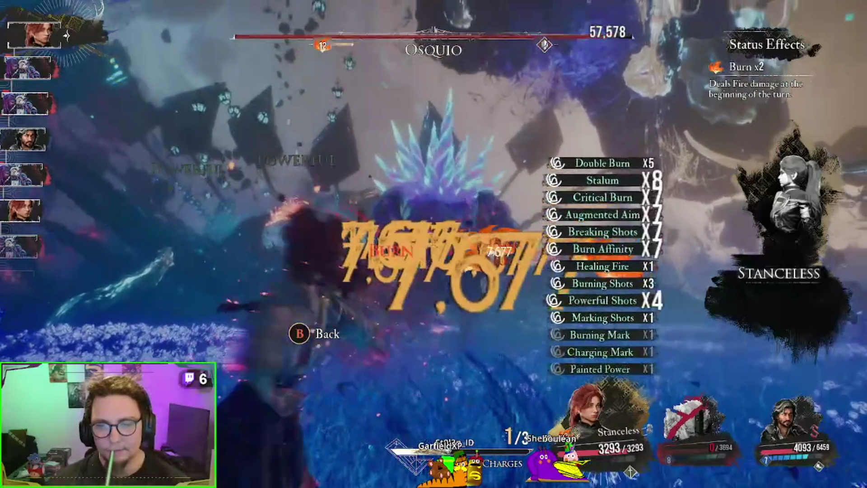
{"action": "key", "text": "Return"}
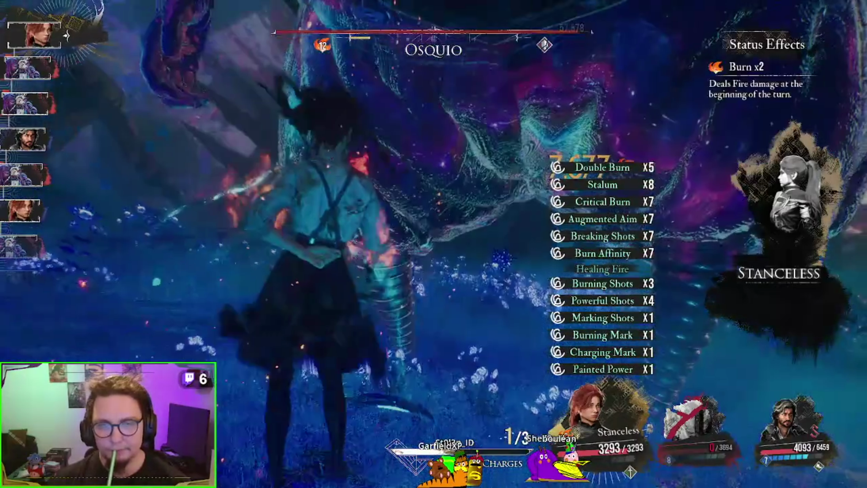
{"action": "key", "text": "Return"}
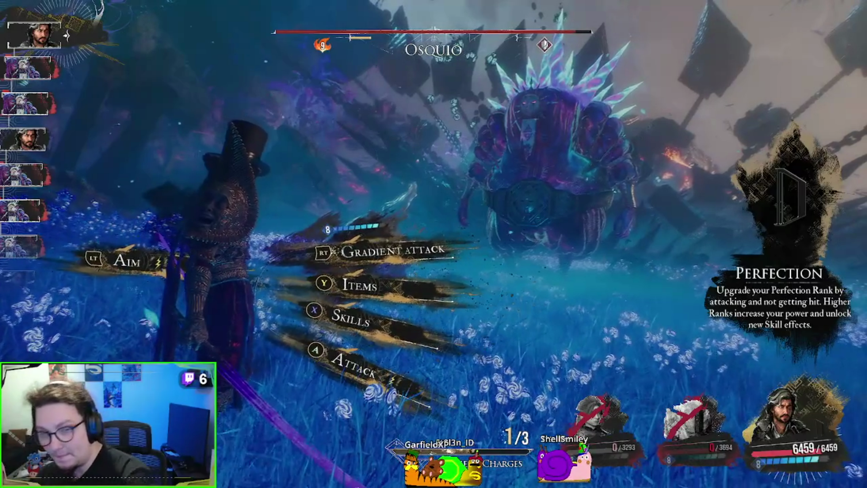
Revive Monoco with a Strong Revive Tint
{"action": "key", "text": "f"}
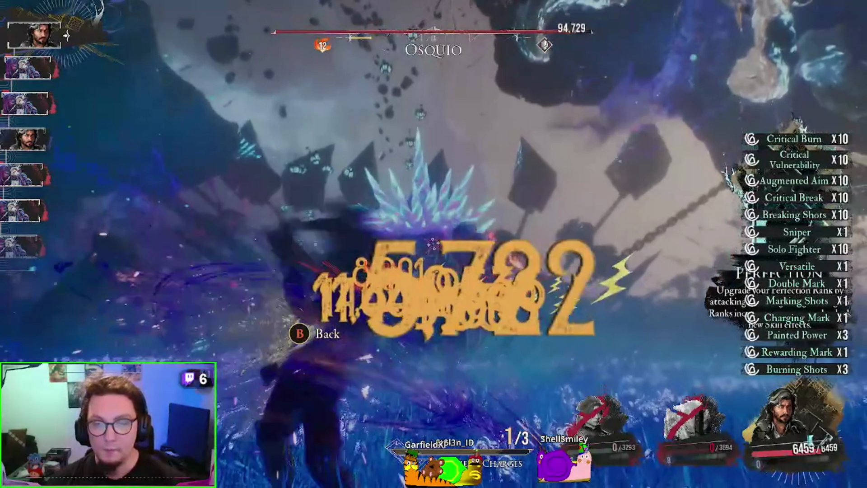
{"action": "key", "text": "r"}
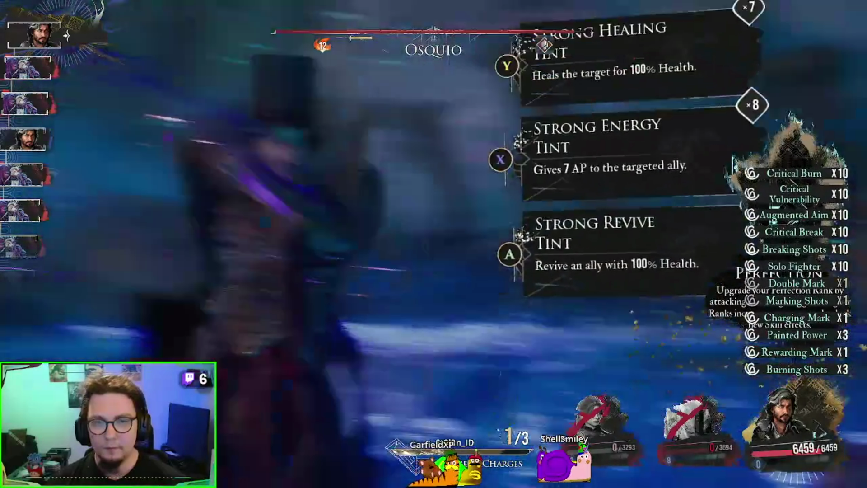
{"action": "key", "text": "Return"}
{"action": "key", "text": "Return"}
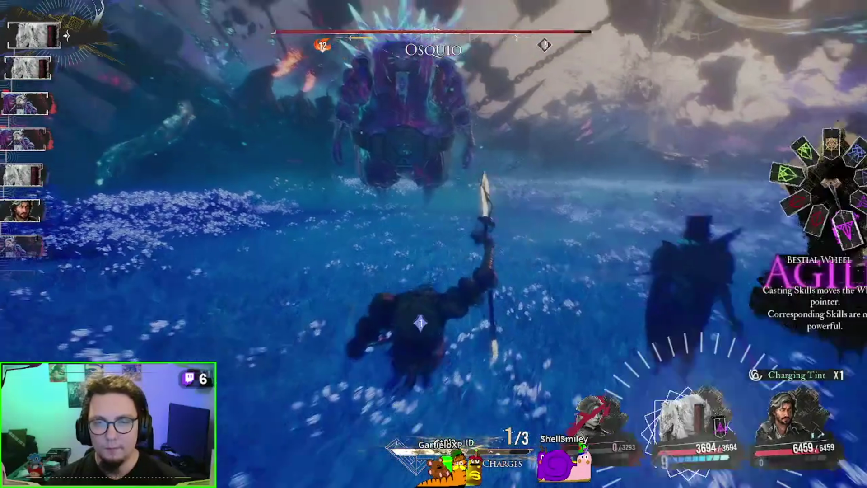
Land a Perfect Luster Slices on Osquio for 41,996, then revive the red-haired ally
{"action": "key", "text": "q"}
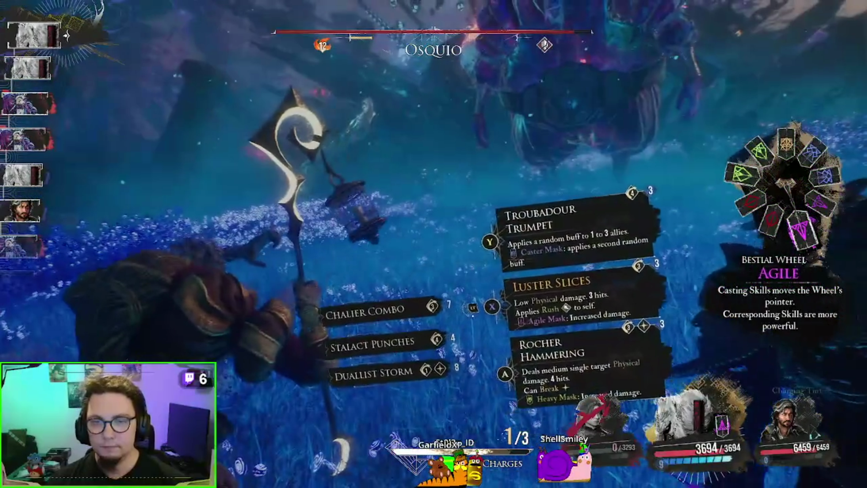
{"action": "key", "text": "e"}
{"action": "key", "text": "Return"}
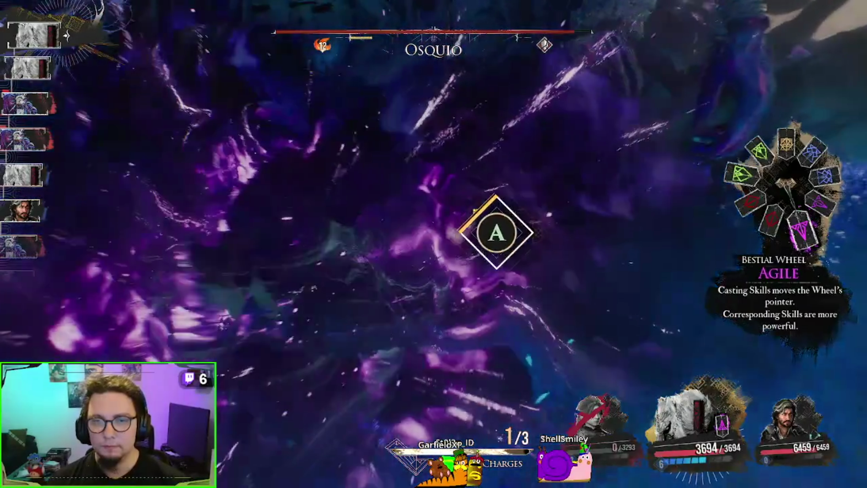
{"action": "key", "text": "Return"}
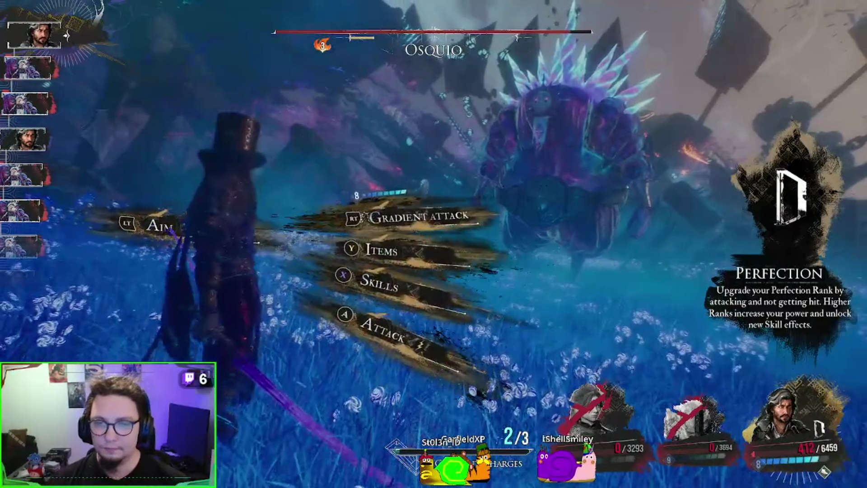
{"action": "key", "text": "q"}
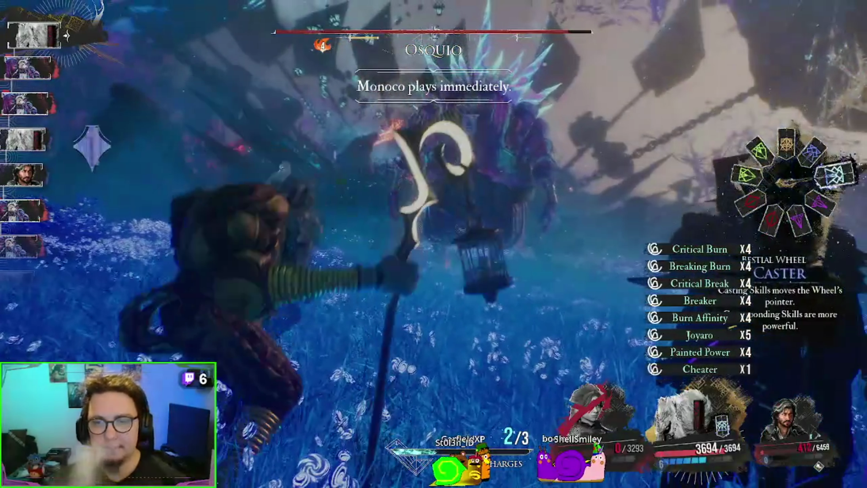
{"action": "key", "text": "Return"}
{"action": "key", "text": "Return"}
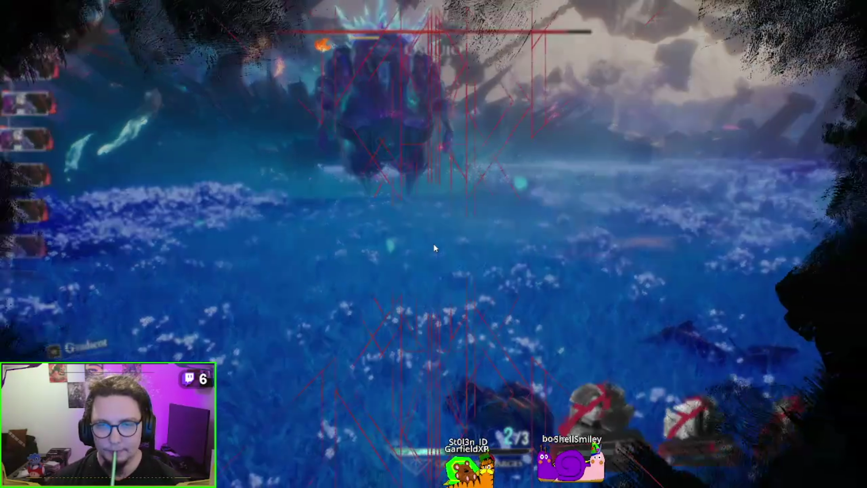
Decline the reserve team after the wipe and retry the Osquio battle
{"action": "key", "text": "Escape"}
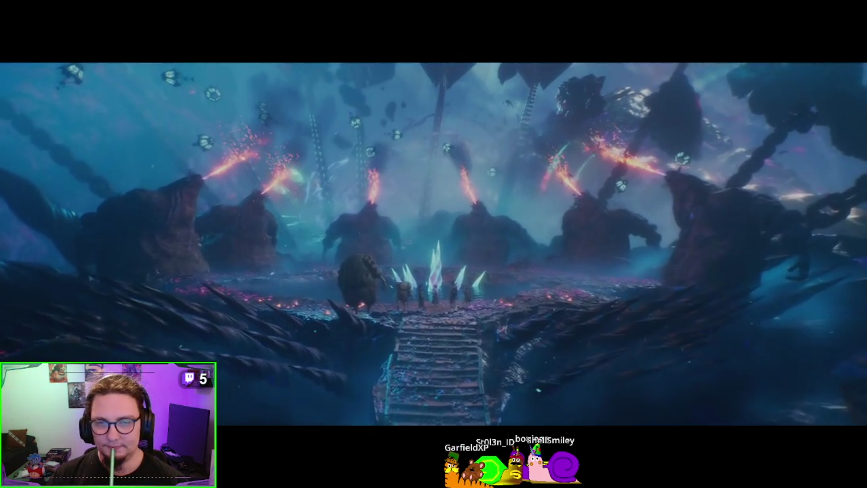
Start the retry and open with a Perfect Offensive Switch on Osquio
{"action": "key", "text": "Escape"}
{"action": "key", "text": "Escape"}
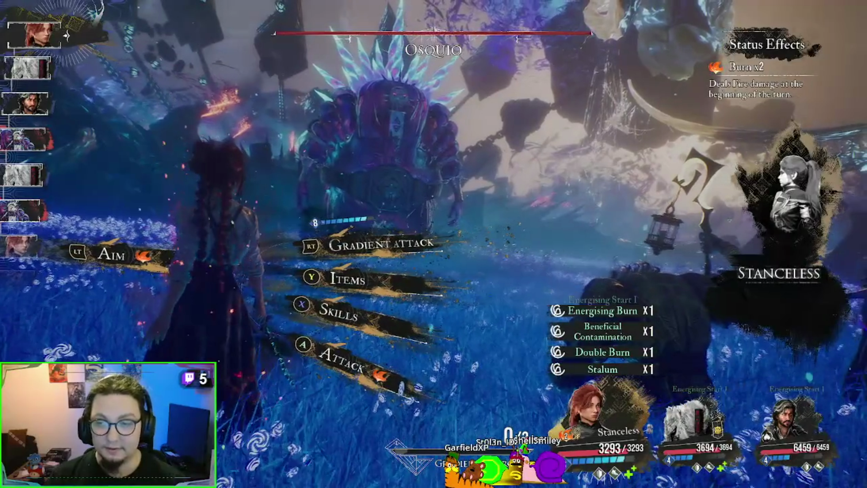
{"action": "key", "text": "Return"}
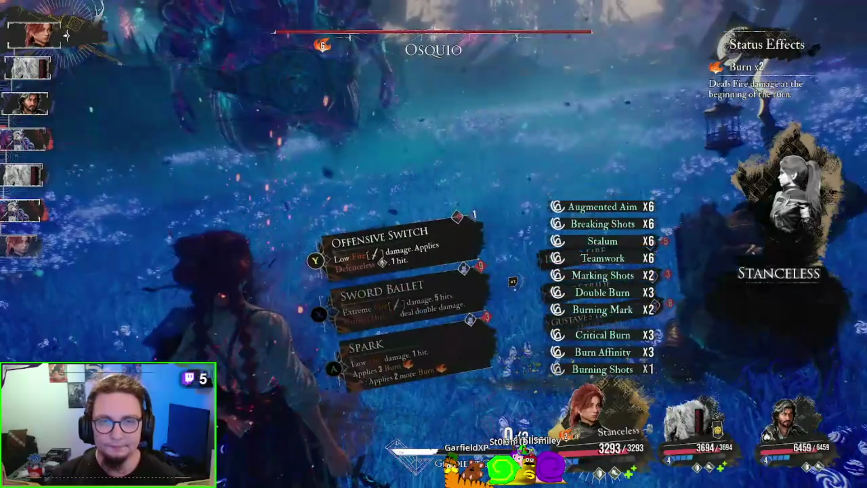
{"action": "key", "text": "Return"}
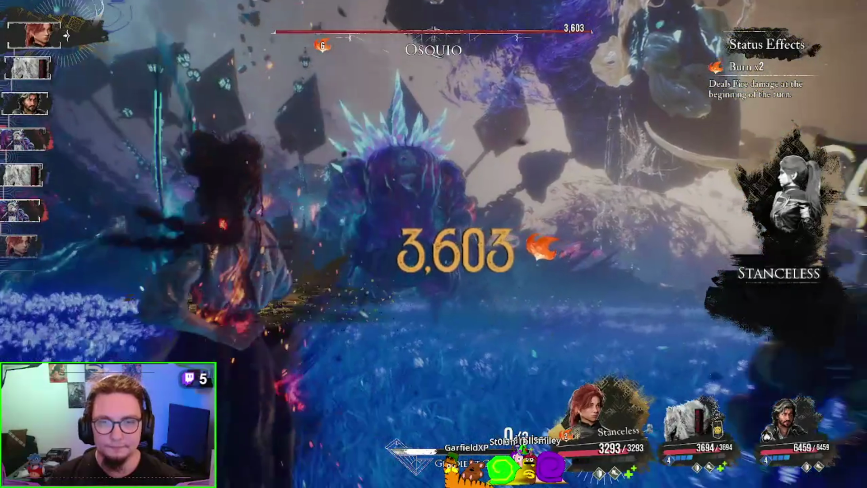
{"action": "key", "text": "Return"}
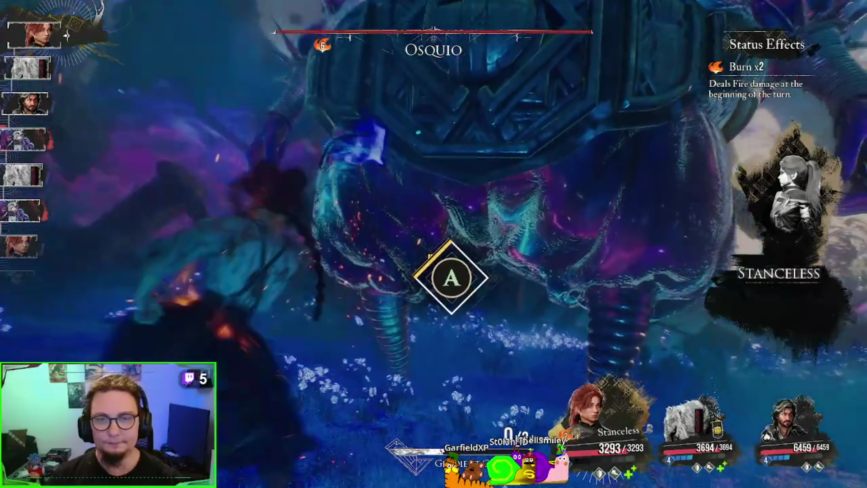
{"action": "key", "text": "Return"}
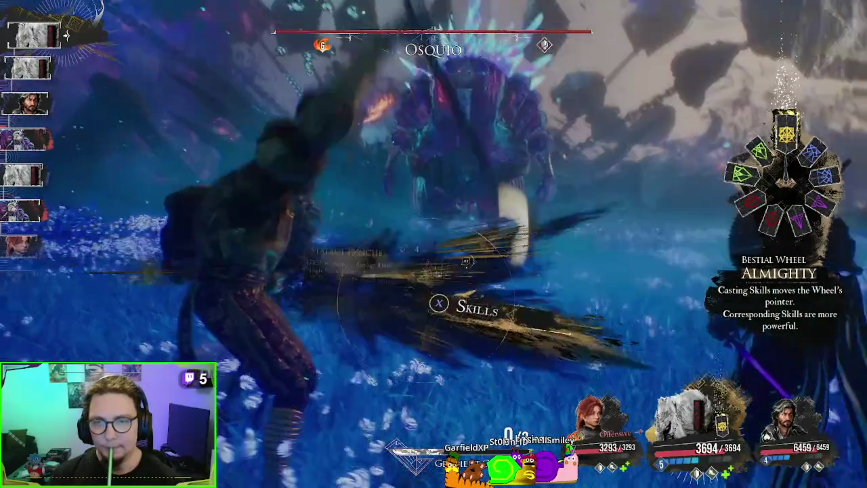
Have Monoco use Troubadour Trumpet, then land a Perfect Luster Slices on Osquio
{"action": "key", "text": "Return"}
{"action": "key", "text": "Return"}
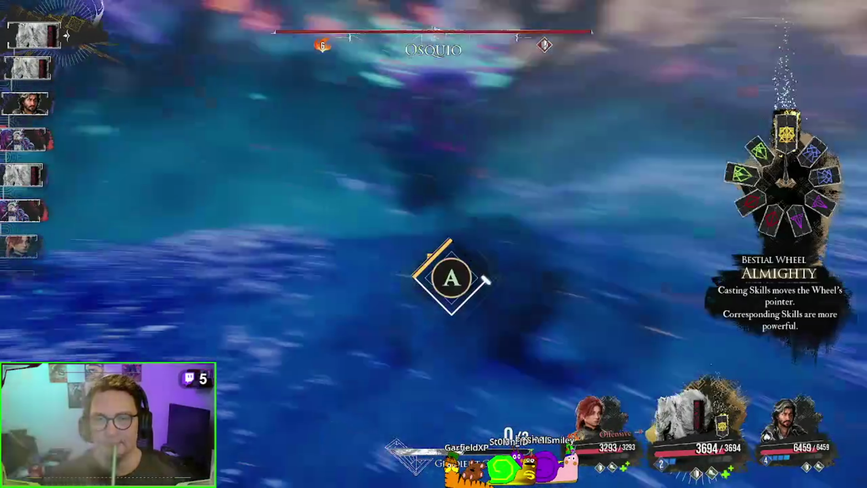
{"action": "key", "text": "Return"}
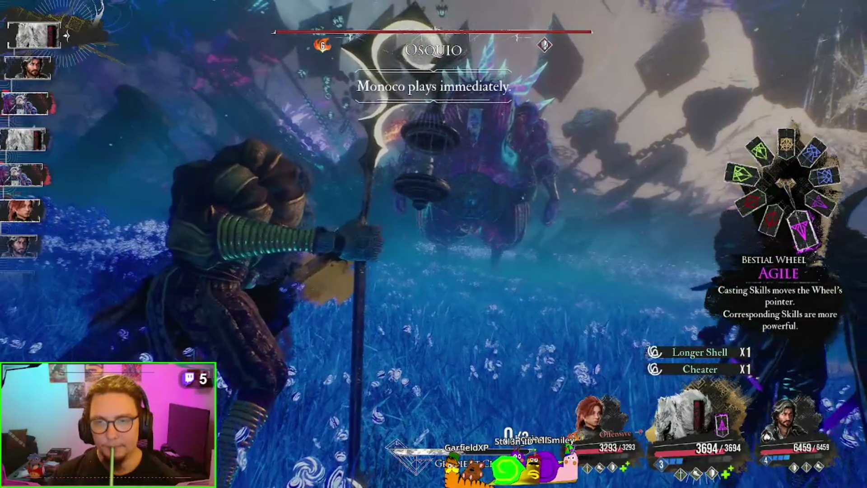
{"action": "key", "text": "Return"}
{"action": "key", "text": "Right"}
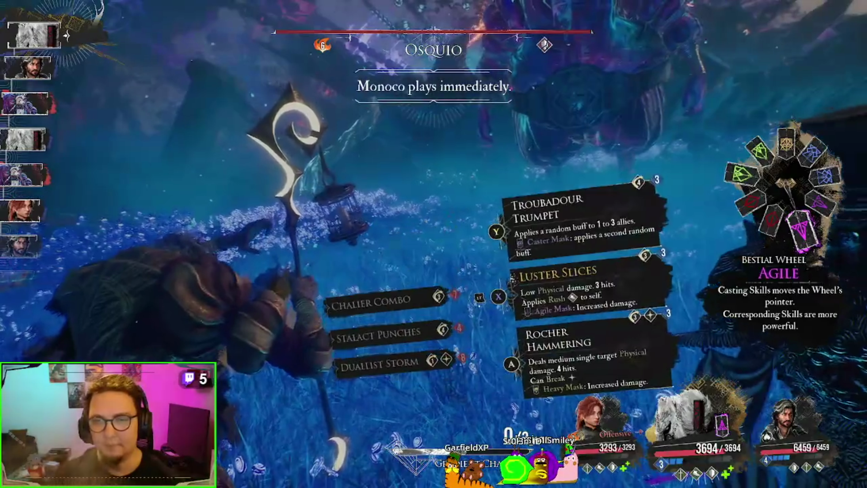
{"action": "key", "text": "Return"}
{"action": "key", "text": "Return"}
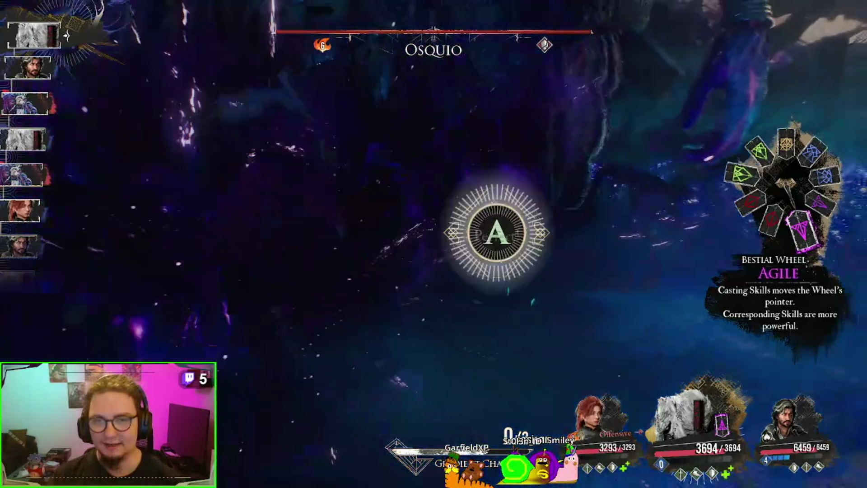
{"action": "key", "text": "Return"}
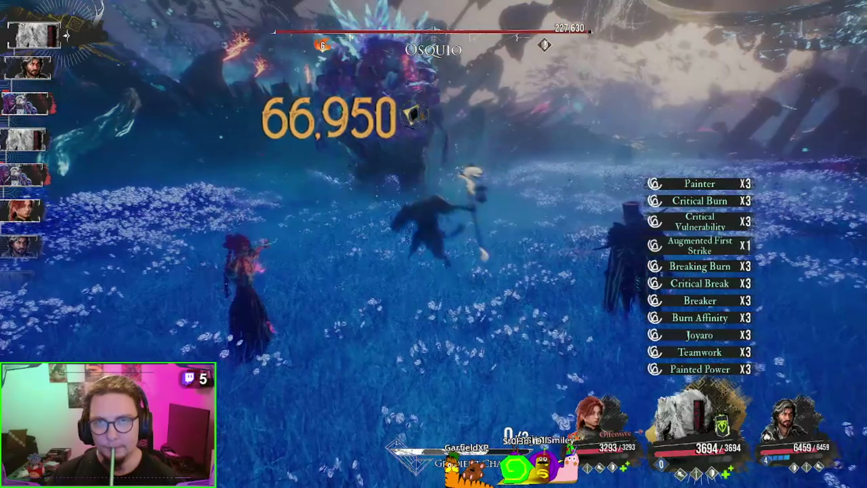
Have Verso shoot and skill-hit Osquio for 52,980, 35,320 and 33,378
{"action": "key", "text": "f"}
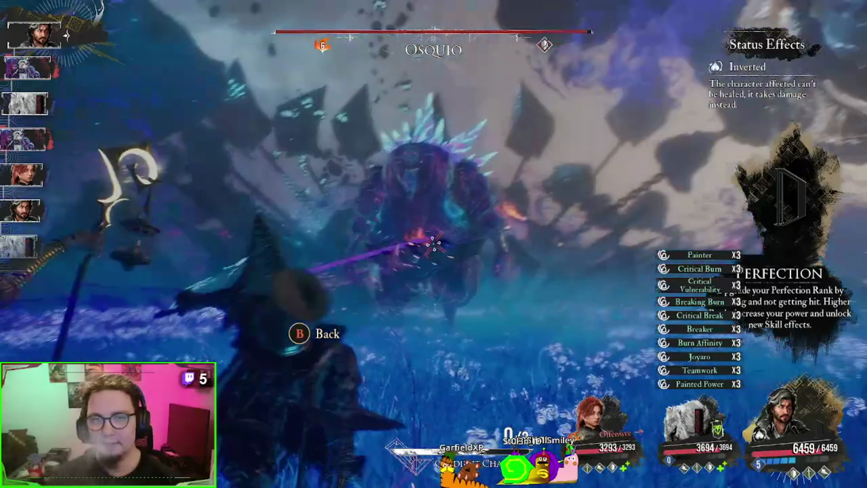
{"action": "key", "text": "Return"}
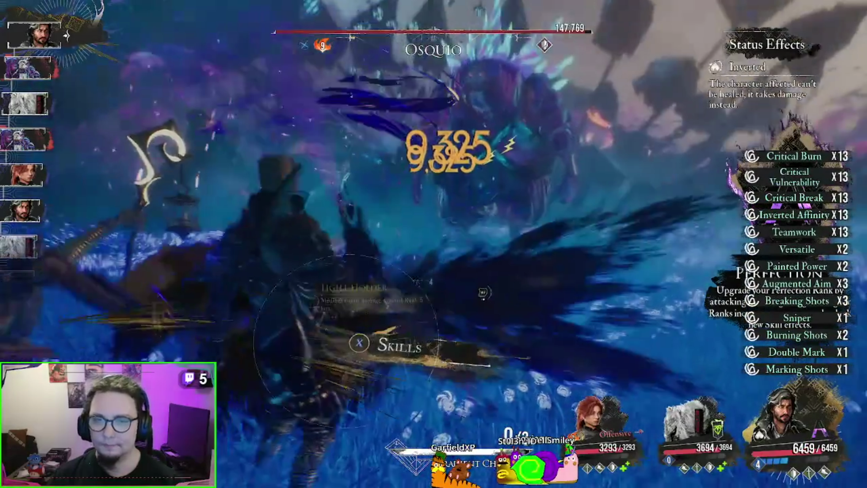
{"action": "key", "text": "Return"}
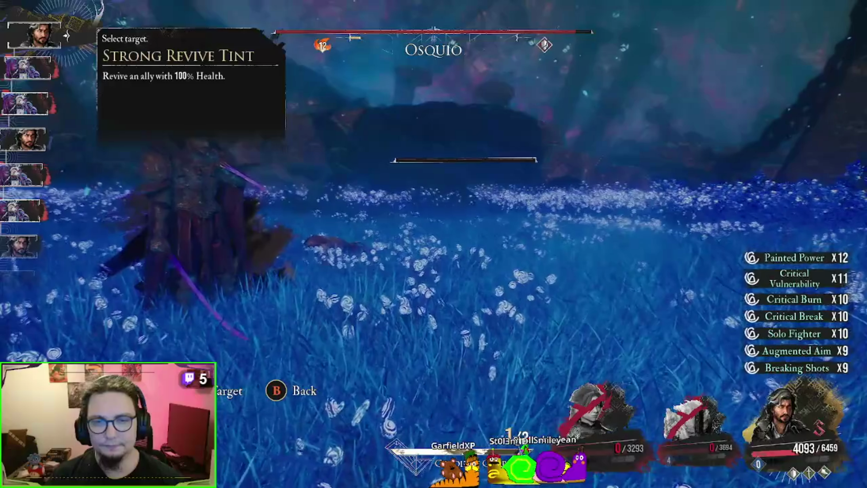
Revive a fallen ally with a Strong Revive Tint and land a perfect Monoco attack
{"action": "key", "text": "Return"}
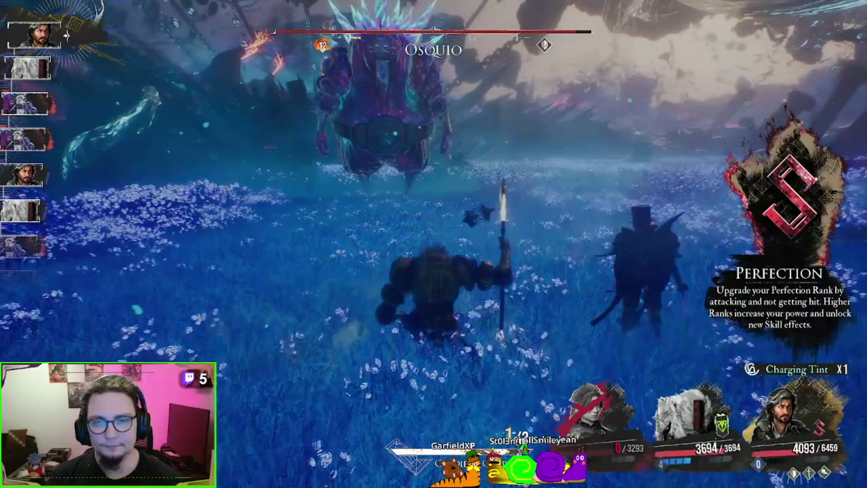
{"action": "key", "text": "e"}
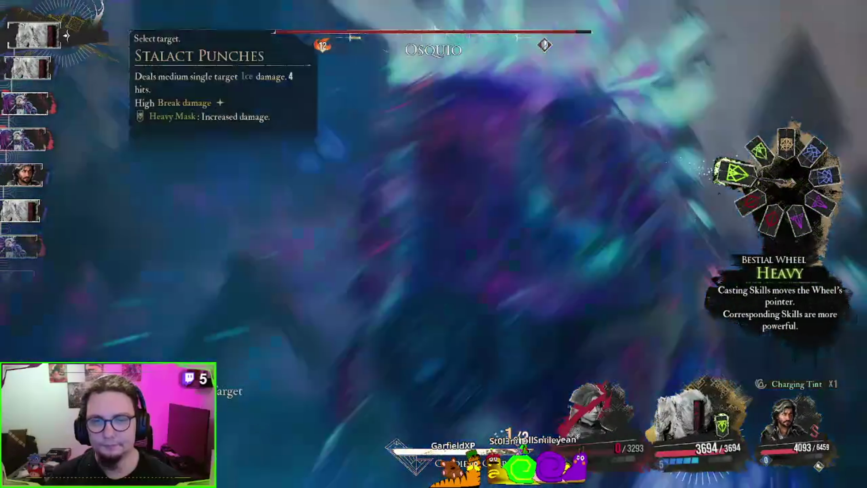
{"action": "key", "text": "a"}
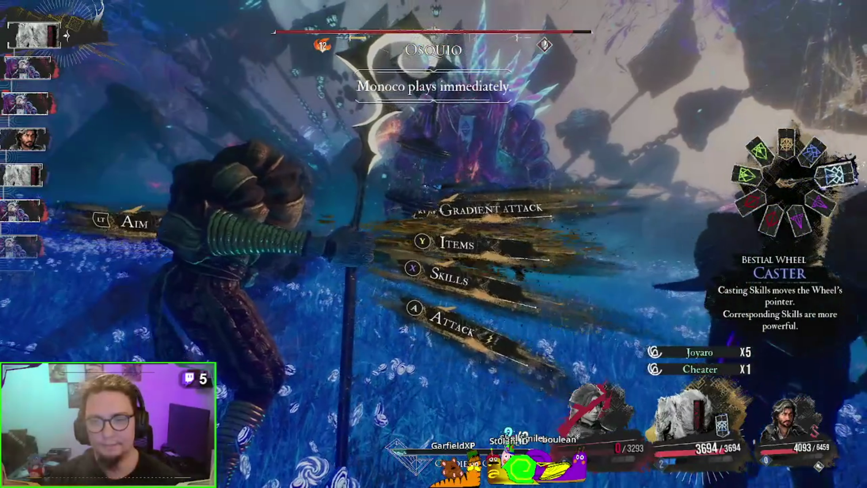
Use another Strong Revive Tint, attack Osquio with Verso, and revive the middle ally
{"action": "key", "text": "Return"}
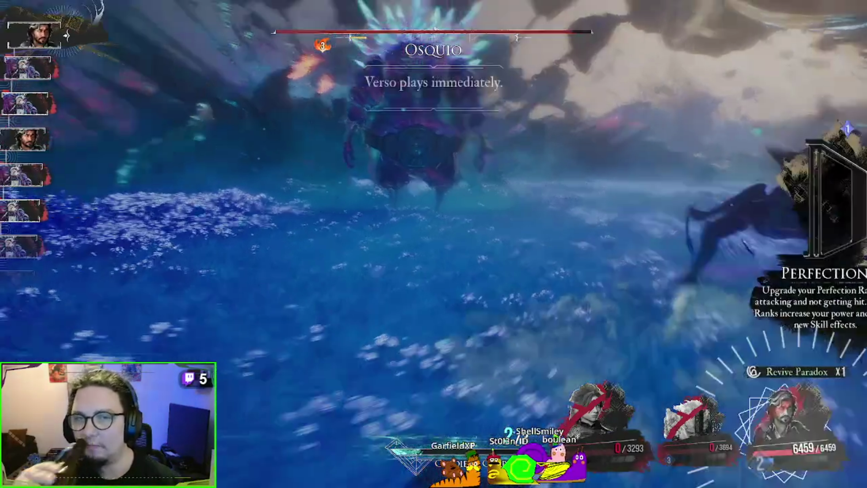
{"action": "key", "text": "Return"}
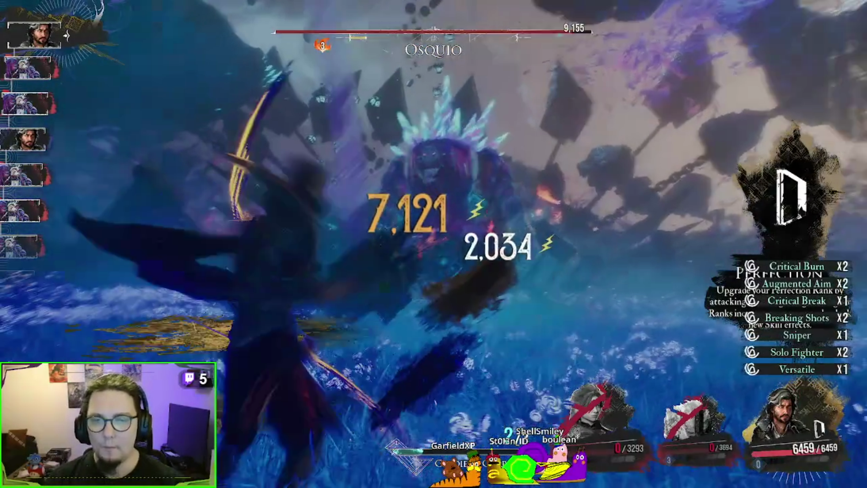
{"action": "key", "text": "y"}
{"action": "key", "text": "Return"}
{"action": "key", "text": "Return"}
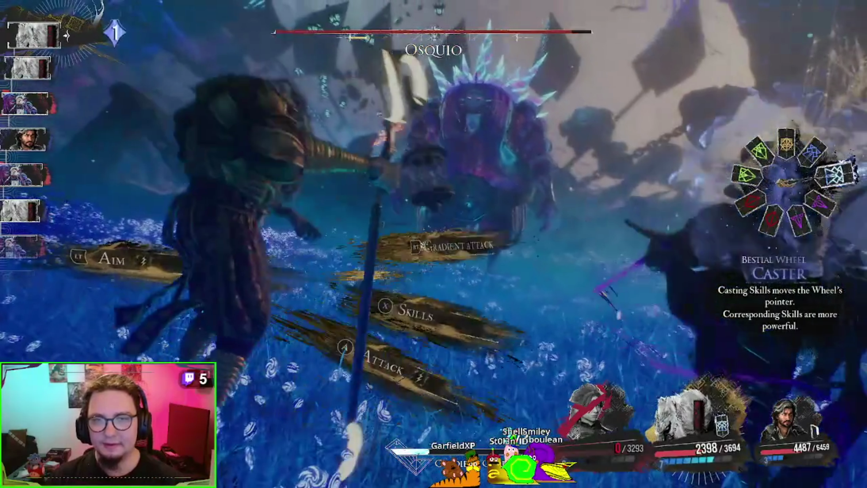
Cast Luster Slices from the second skill page on Osquio with a perfect hit
{"action": "key", "text": "x"}
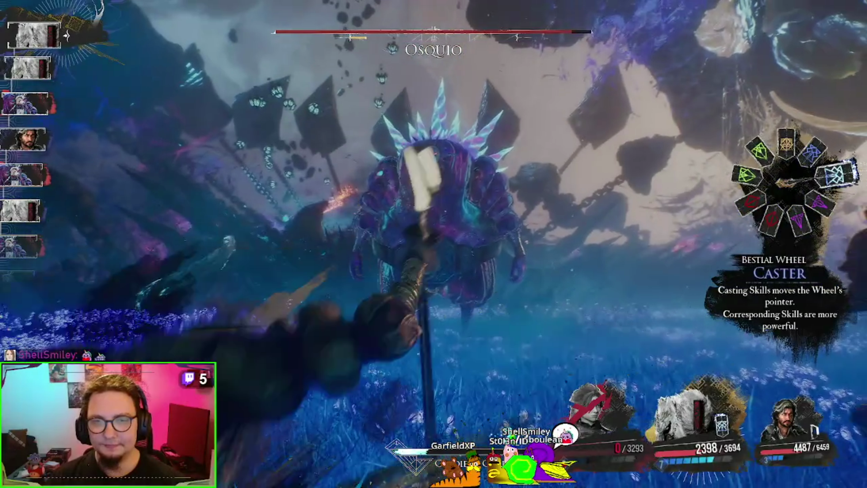
{"action": "key", "text": "r"}
{"action": "key", "text": "x"}
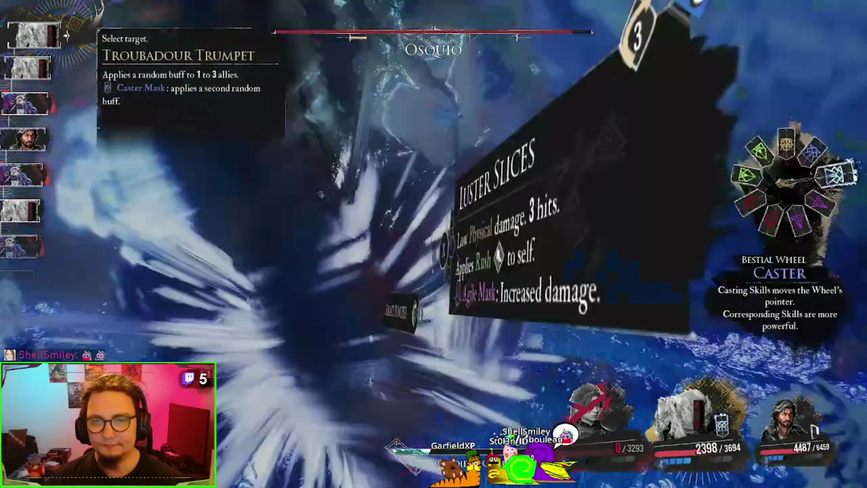
{"action": "key", "text": "a"}
{"action": "key", "text": "a"}
{"action": "key", "text": "a"}
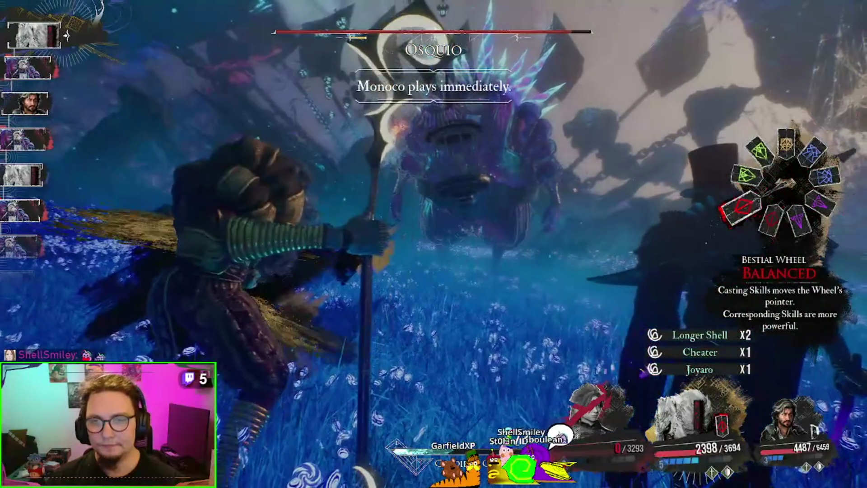
Revive the red-haired fighter to full 3,293 HP with a Strong Revive Tint
{"action": "key", "text": "x"}
{"action": "key", "text": "r"}
{"action": "key", "text": "Escape"}
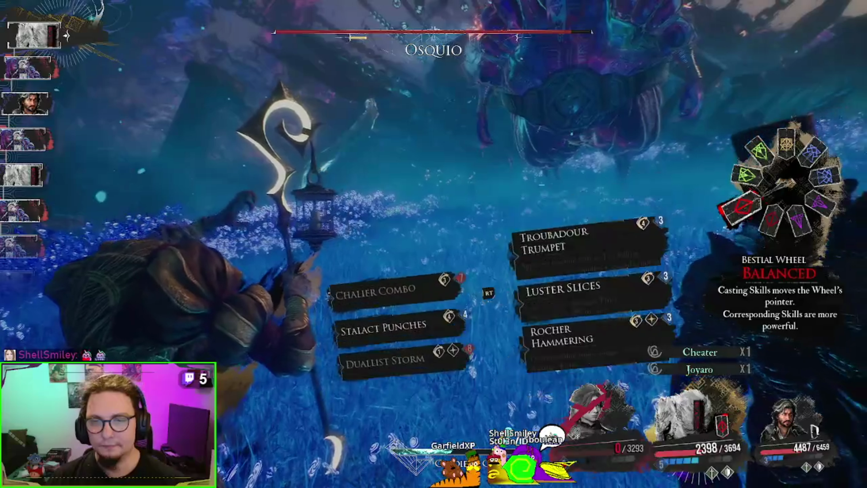
{"action": "key", "text": "r"}
{"action": "key", "text": "Escape"}
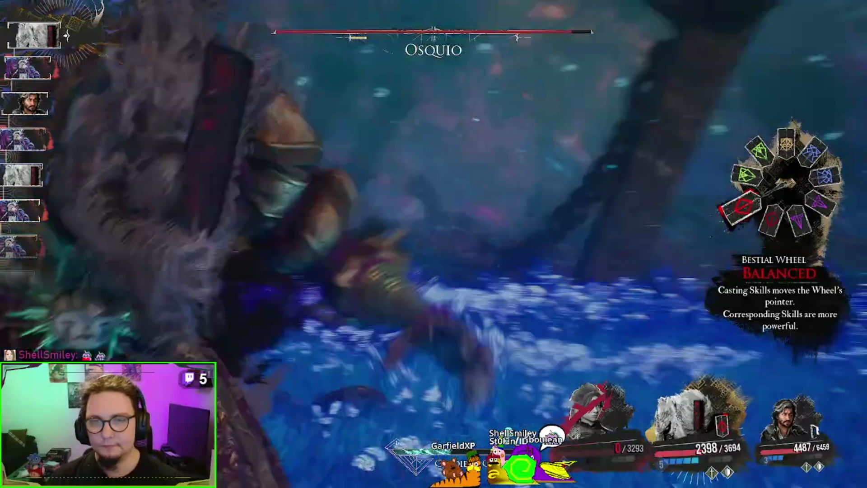
{"action": "key", "text": "r"}
{"action": "key", "text": "Return"}
{"action": "key", "text": "Return"}
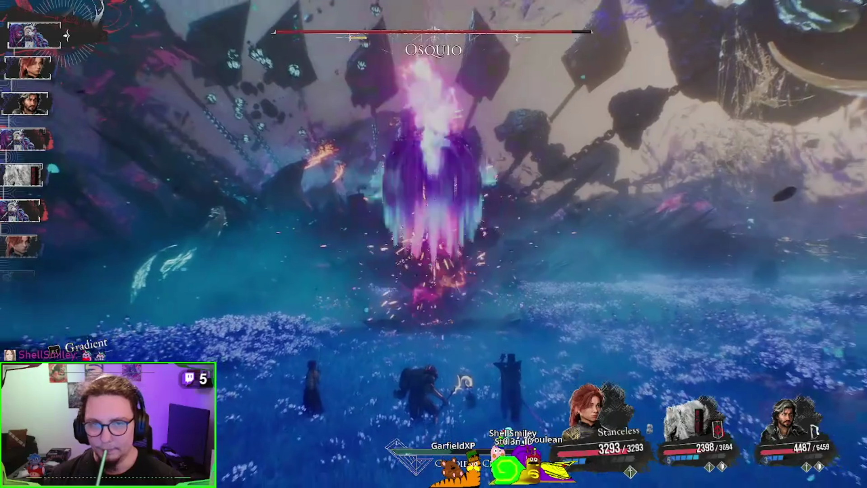
Parry Osquio's spiky ball, basic-attack with Verso for 41,324 and 28,236, then use a Strong Revive Tint
{"action": "key", "text": "e"}
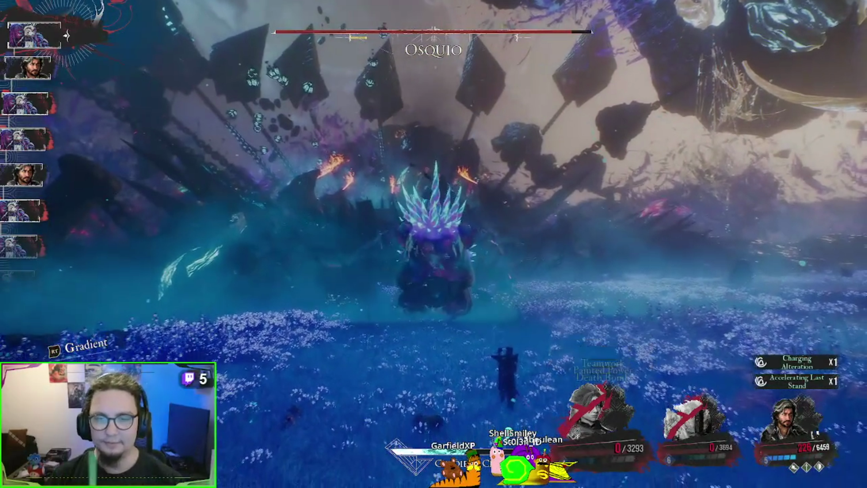
{"action": "key", "text": "q"}
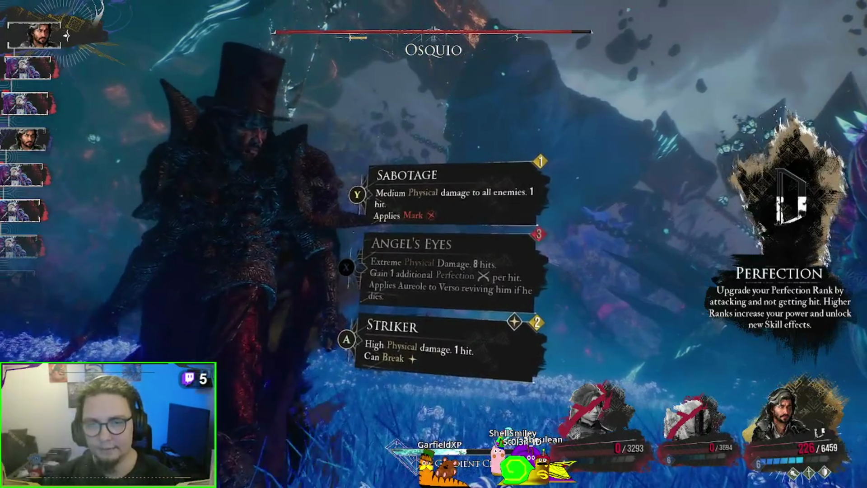
{"action": "key", "text": "Escape"}
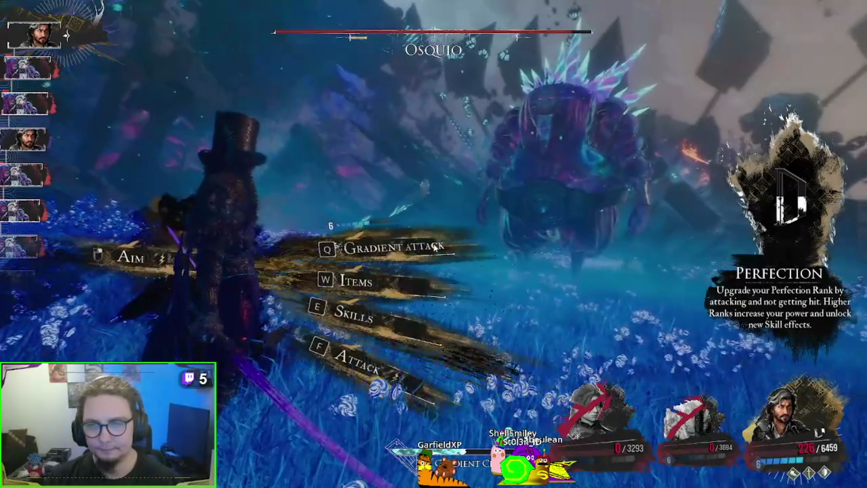
{"action": "left_click", "coordinate": [434, 247]}
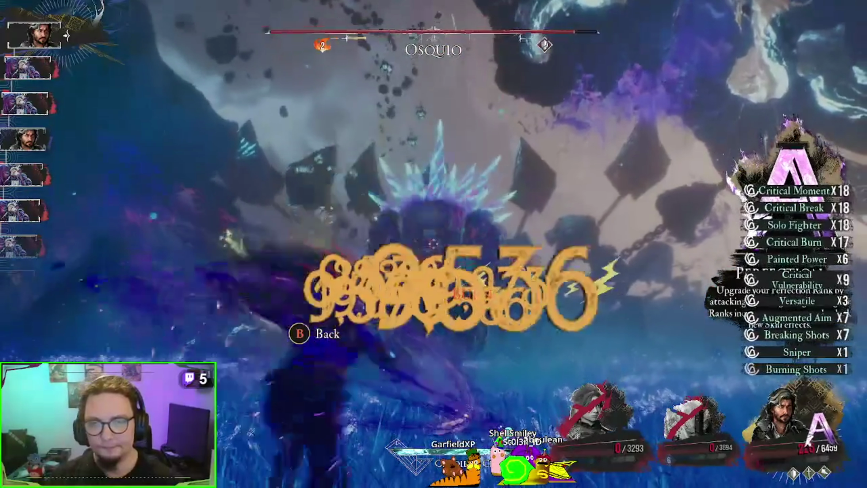
{"action": "key", "text": "y"}
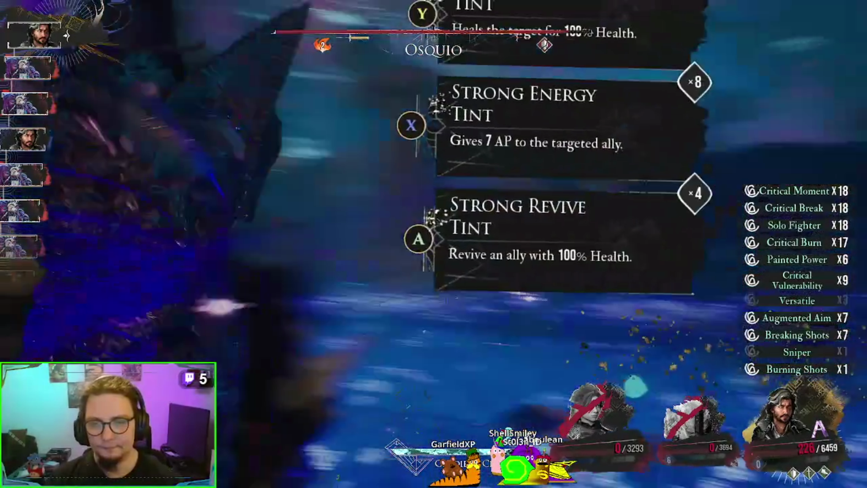
{"action": "key", "text": "Return"}
{"action": "key", "text": "Return"}
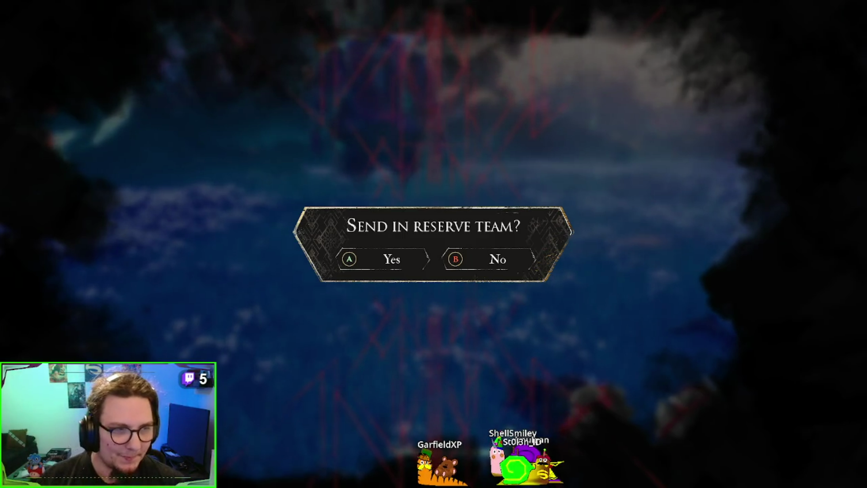
Decline the reserve team, retry the Osquio battle and skip the intro cutscene
{"action": "key", "text": "Escape"}
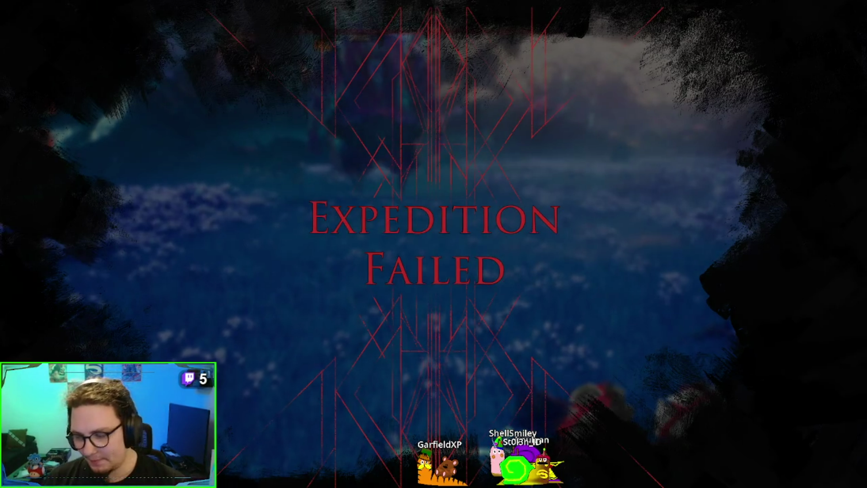
{"action": "key", "text": "Escape"}
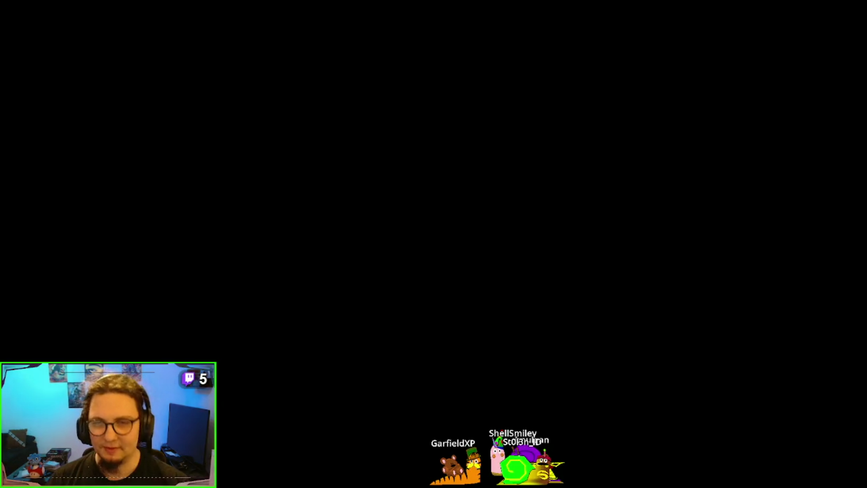
{"action": "key", "text": "Escape"}
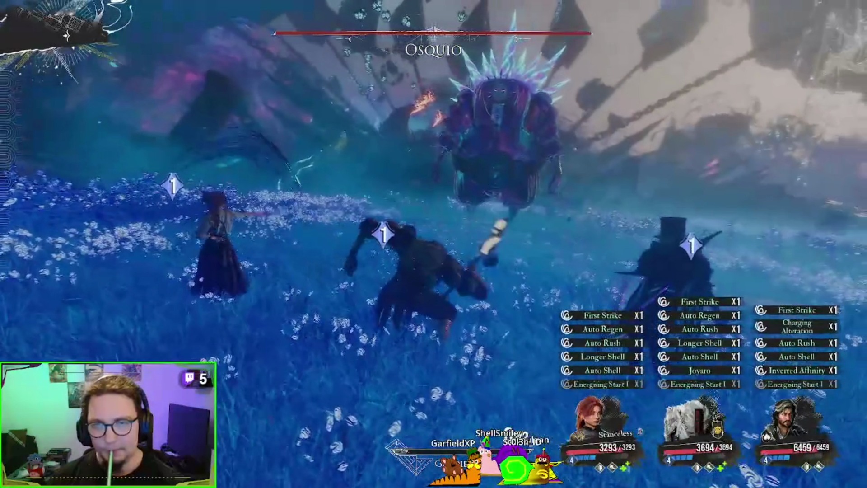
Open with Maelle's fire attack applying Burn x2, then target Osquio with Offensive Switch
{"action": "key", "text": "Return"}
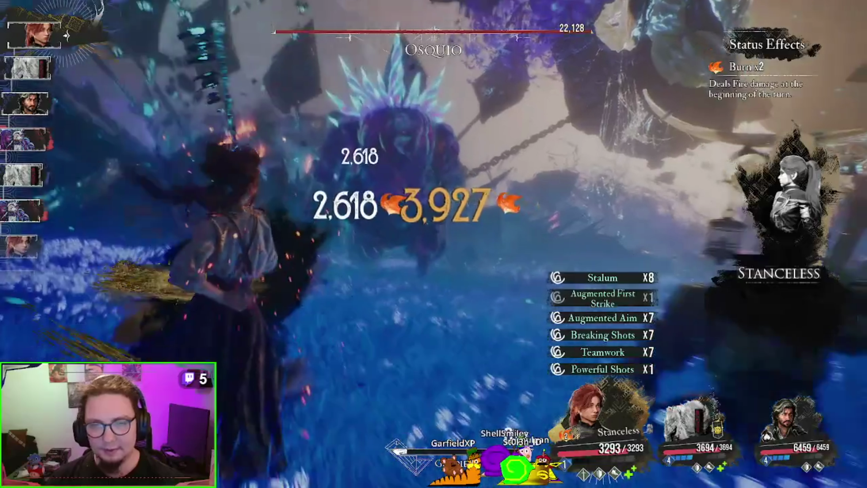
{"action": "key", "text": "y"}
{"action": "key", "text": "Return"}
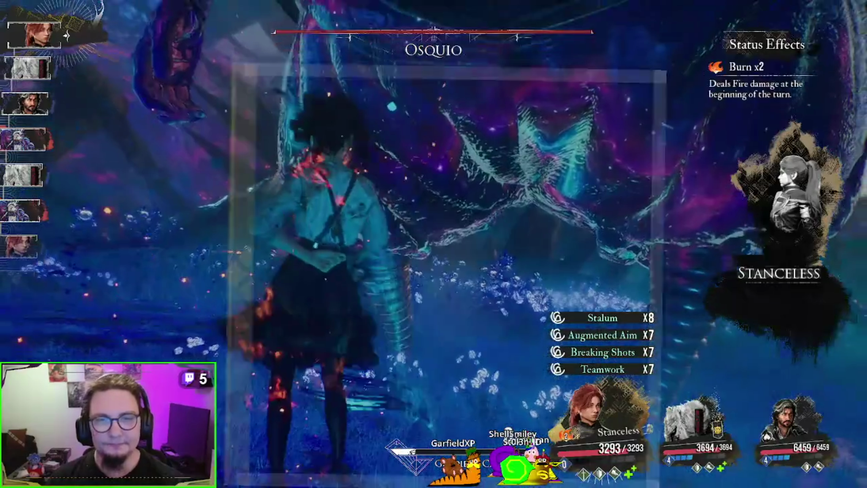
Land a perfect timed hit, cast Monoco's Luster Slices on Osquio, then free-aim with Verso
{"action": "key", "text": "Return"}
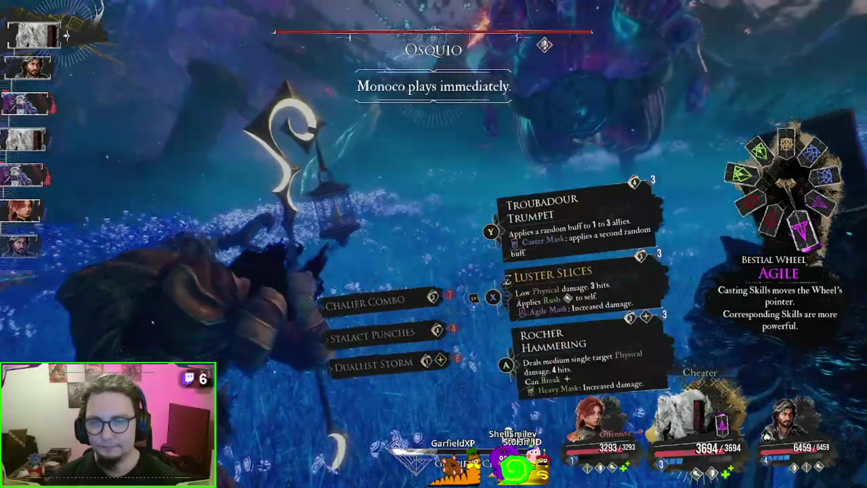
{"action": "key", "text": "x"}
{"action": "key", "text": "Return"}
{"action": "key", "text": "Return"}
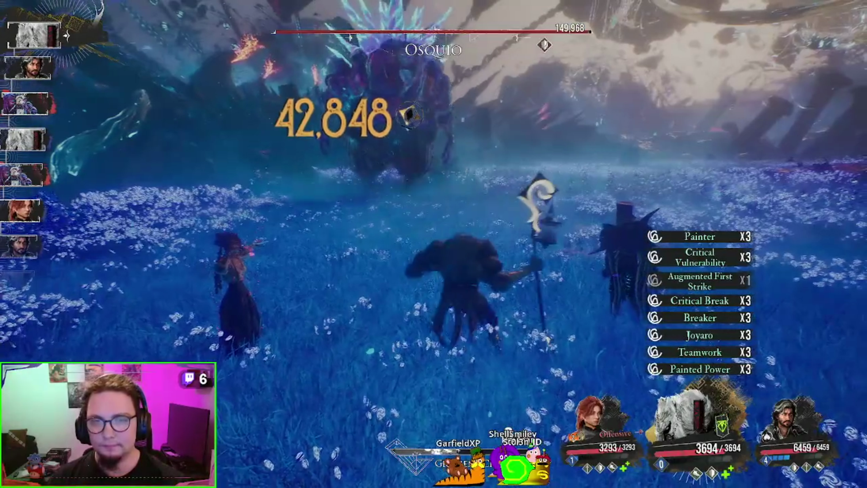
{"action": "key", "text": "f"}
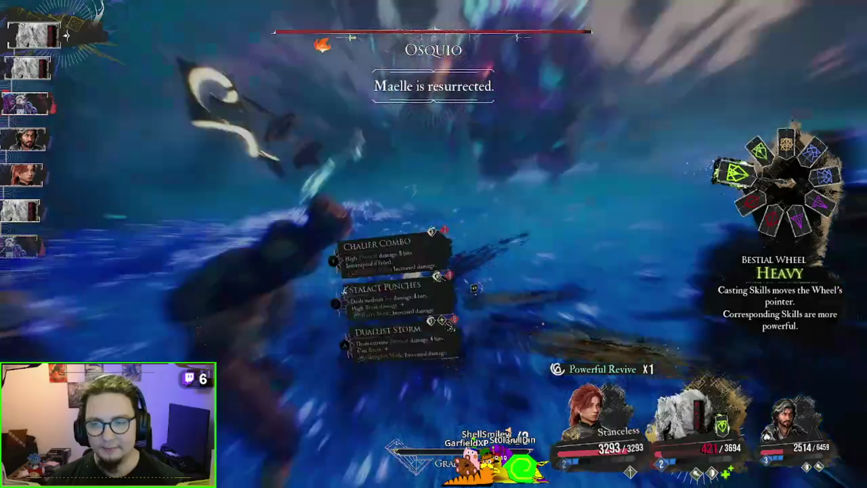
Strike Osquio with Monoco's highlighted skill for 12,398 damage and let the boss's turn play out
{"action": "key", "text": "Return"}
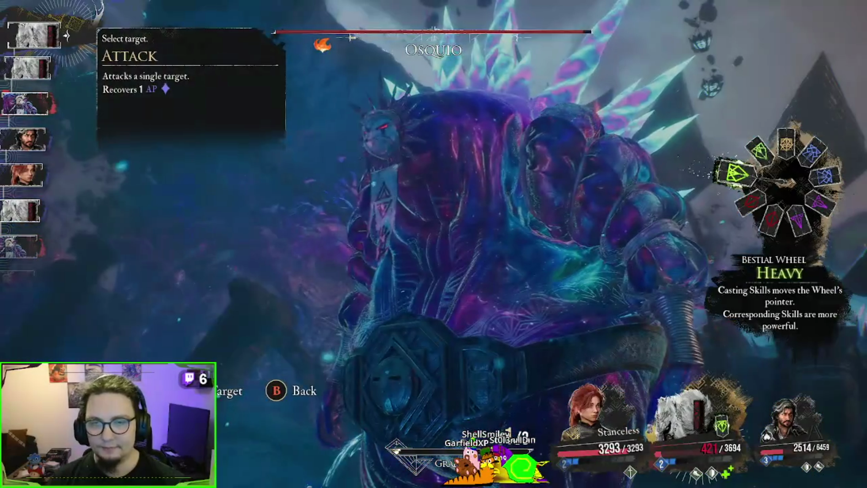
{"action": "key", "text": "Return"}
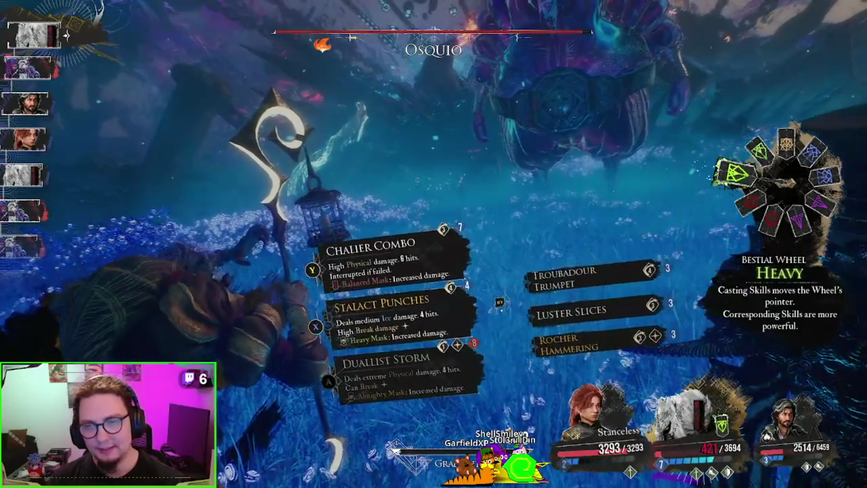
{"action": "key", "text": "Return"}
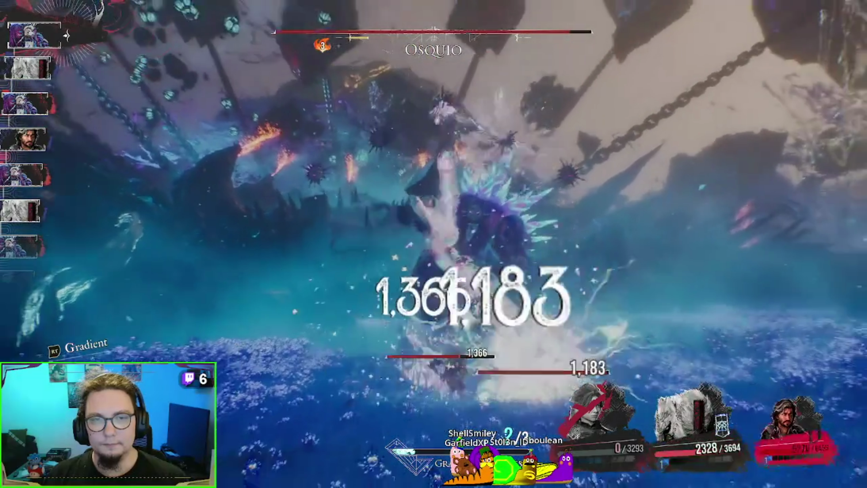
Parry Osquio's three strikes, then have Verso attack and aim his shot at Osquio
{"action": "key", "text": "e"}
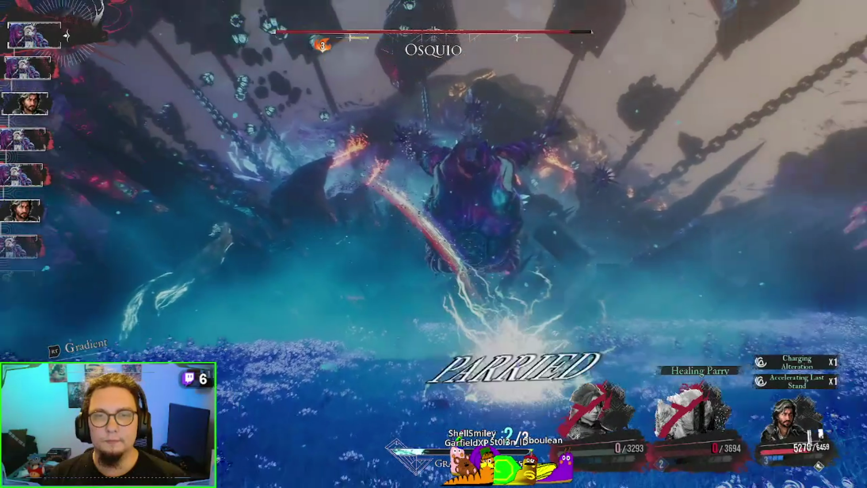
{"action": "key", "text": "e"}
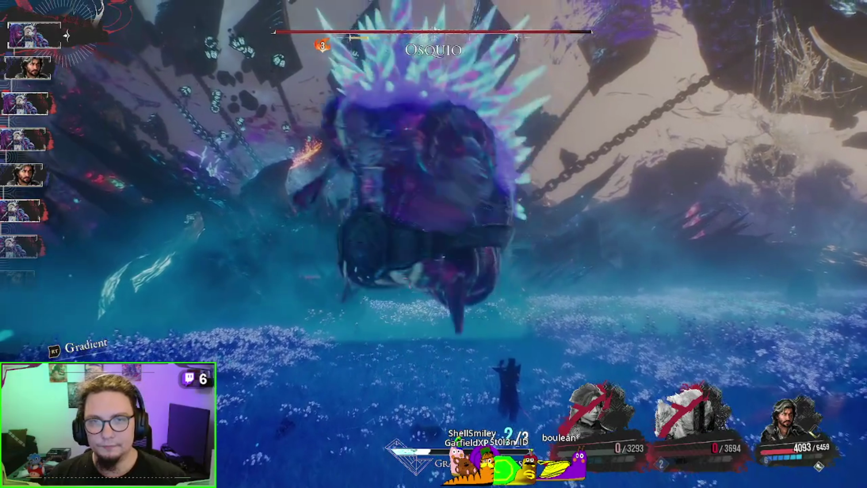
{"action": "key", "text": "e"}
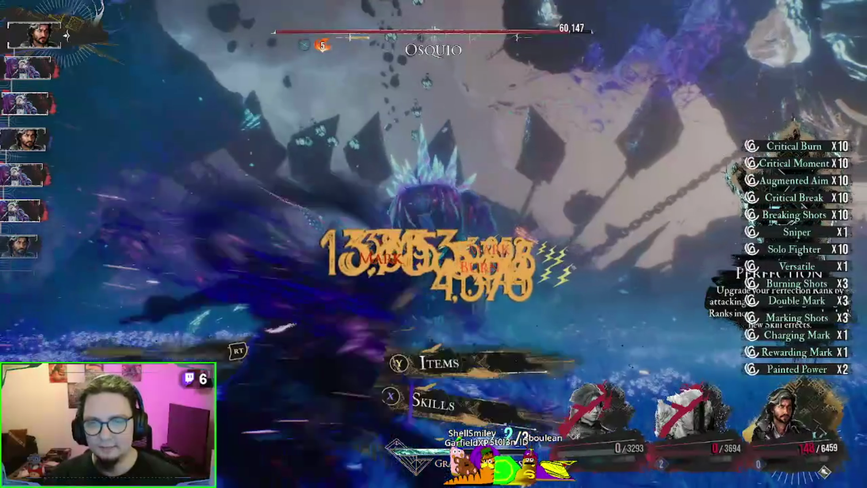
{"action": "key", "text": "Return"}
{"action": "key", "text": "Return"}
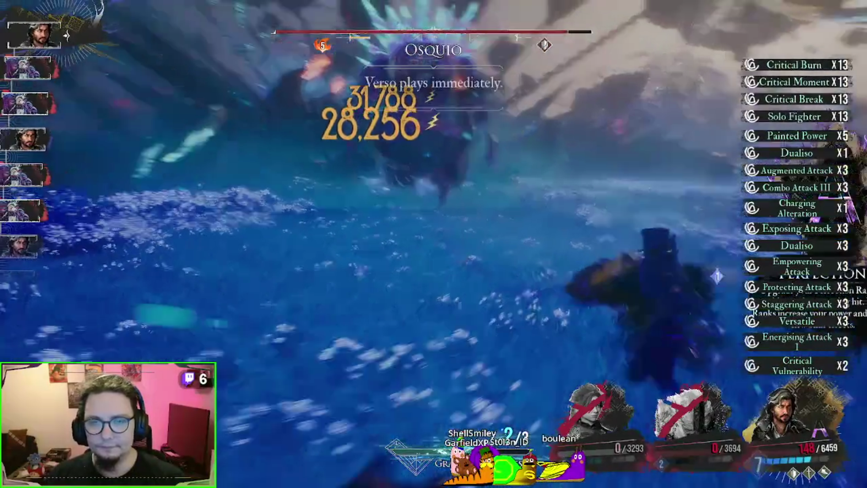
{"action": "key", "text": "Return"}
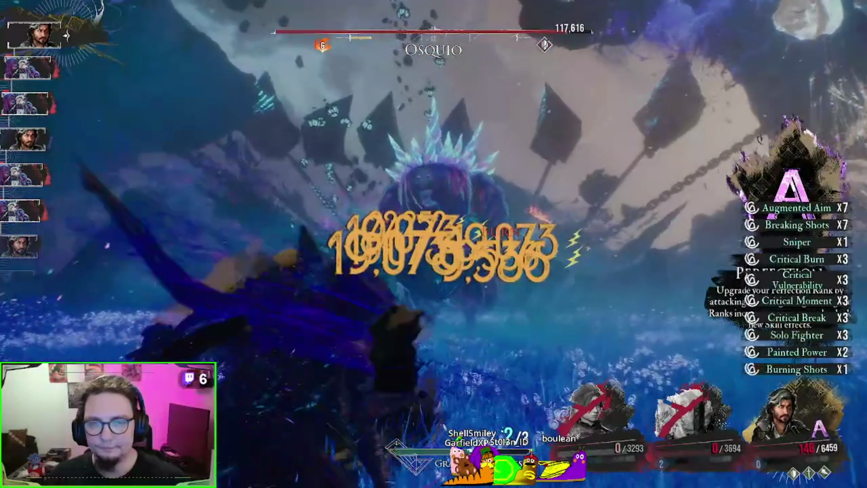
Revive the knocked-out second ally to full health with a Strong Revive Tint
{"action": "key", "text": "Up"}
{"action": "key", "text": "Return"}
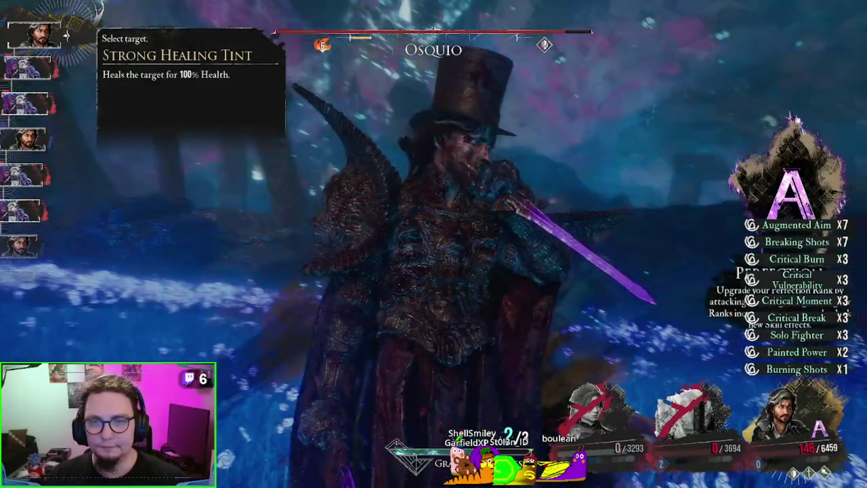
{"action": "key", "text": "Escape"}
{"action": "key", "text": "Up"}
{"action": "key", "text": "Return"}
{"action": "key", "text": "Return"}
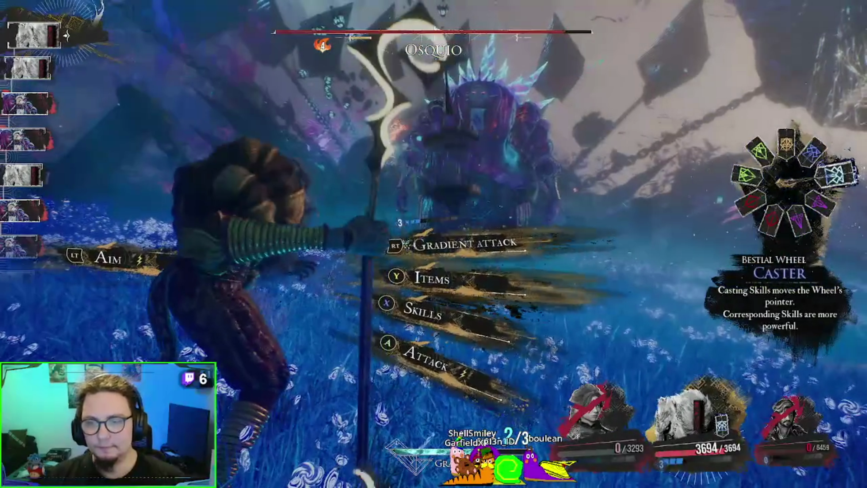
Cast Monoco's Troubadour Trumpet, then fire a free-aim shot at Osquio
{"action": "key", "text": "x"}
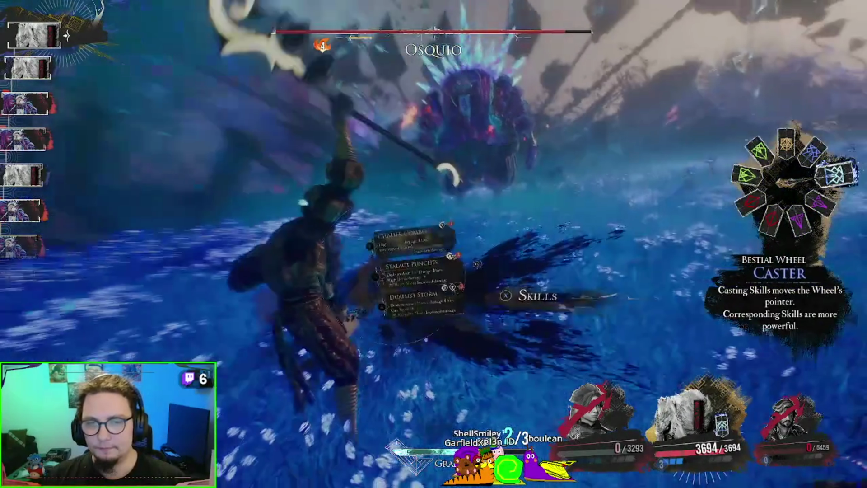
{"action": "key", "text": "Right"}
{"action": "key", "text": "Return"}
{"action": "key", "text": "Return"}
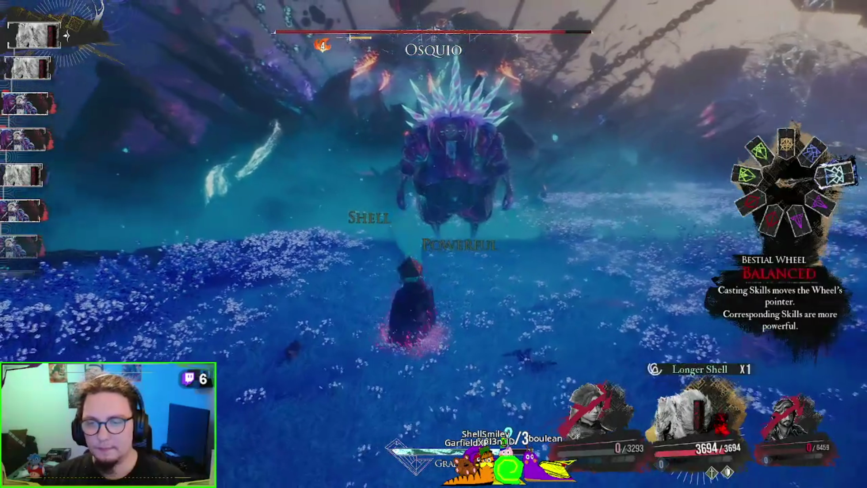
{"action": "key", "text": "f"}
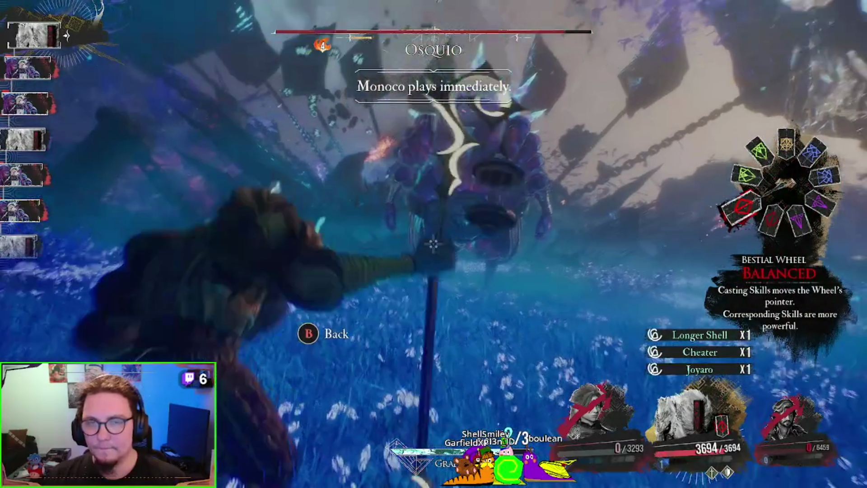
{"action": "key", "text": "Return"}
{"action": "key", "text": "Escape"}
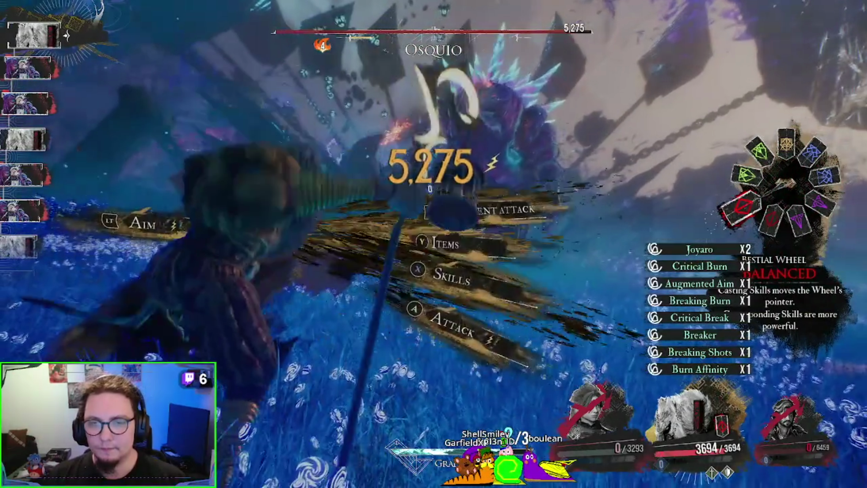
Revive Verso to full health with a Strong Revive Tint
{"action": "key", "text": "Return"}
{"action": "key", "text": "Down"}
{"action": "key", "text": "Return"}
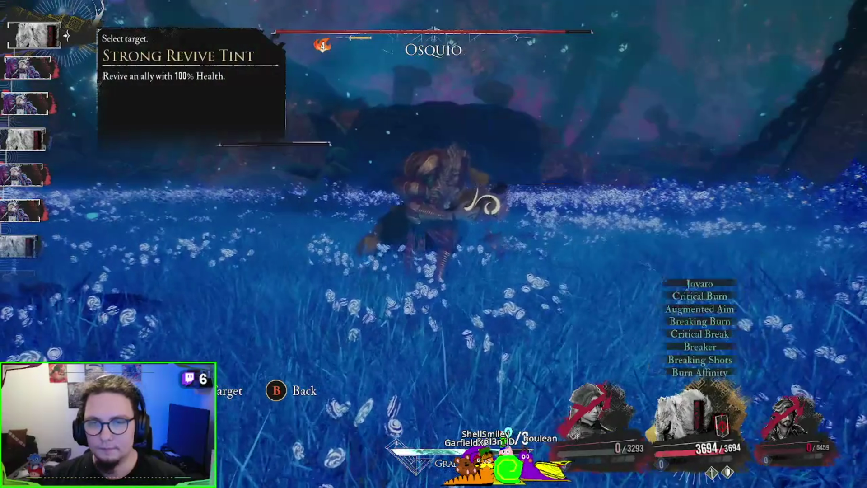
{"action": "key", "text": "Return"}
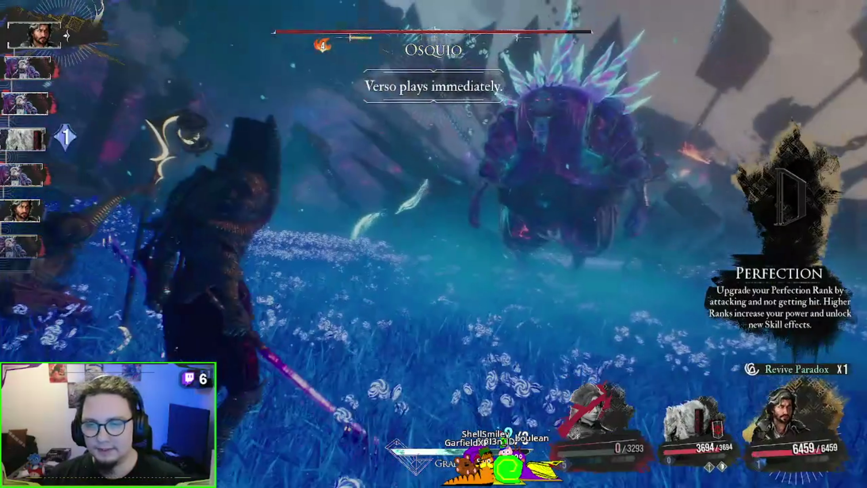
Fire Verso's free-aim shot at Osquio, then revive Maelle with another Strong Revive Tint
{"action": "key", "text": "f"}
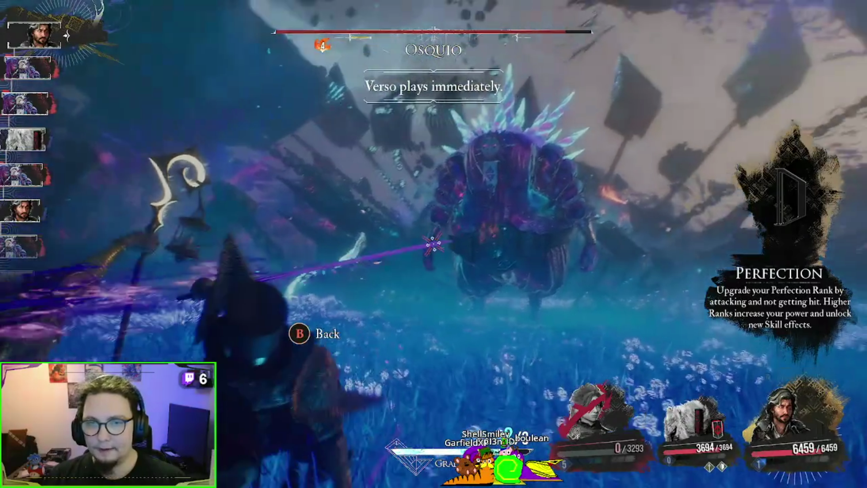
{"action": "key", "text": "Return"}
{"action": "key", "text": "Escape"}
{"action": "key", "text": "Return"}
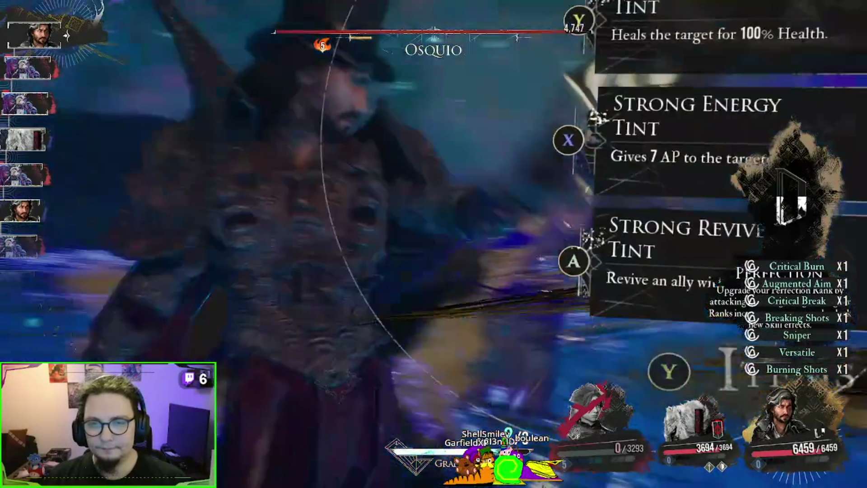
{"action": "key", "text": "Return"}
{"action": "key", "text": "Return"}
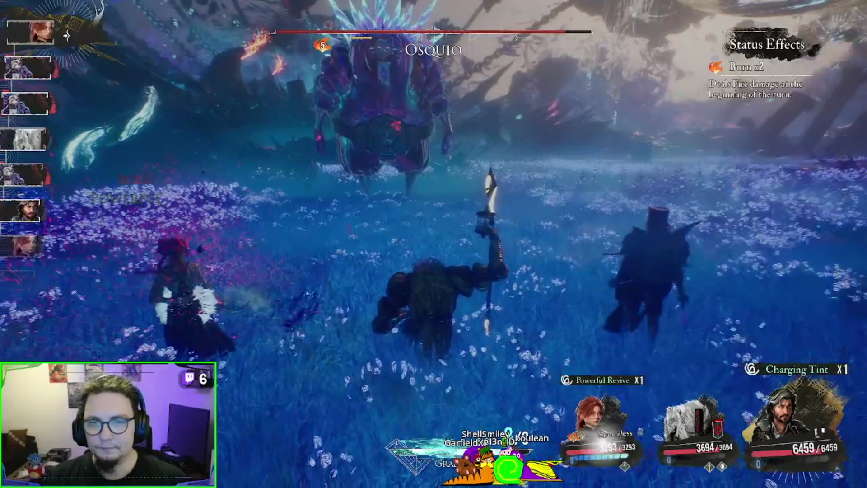
Unleash Maelle's Sword Ballet on Osquio
{"action": "key", "text": "f"}
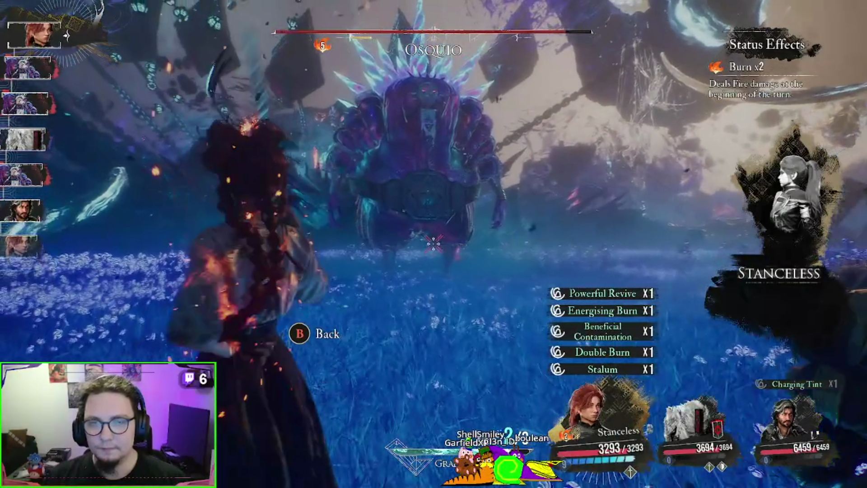
{"action": "key", "text": "Escape"}
{"action": "key", "text": "Return"}
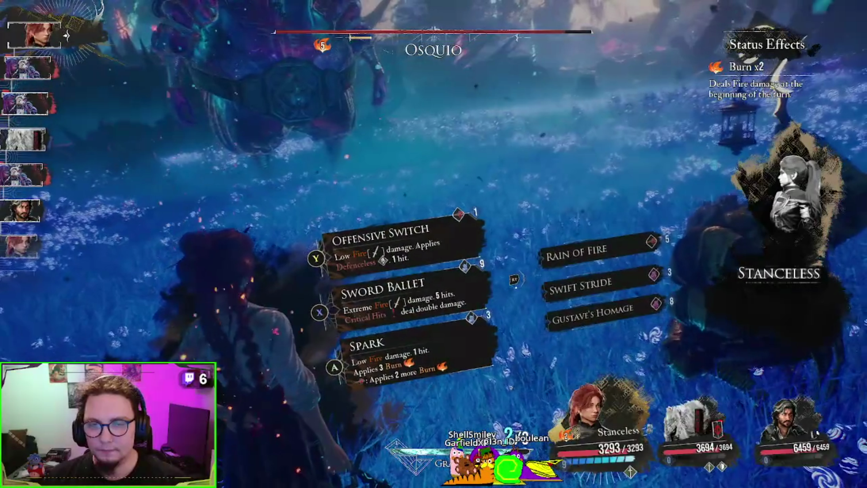
{"action": "key", "text": "x"}
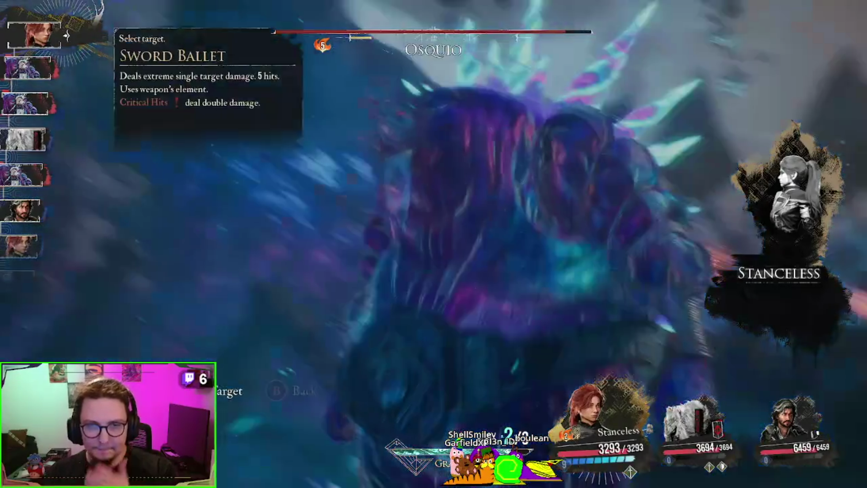
{"action": "key", "text": "Return"}
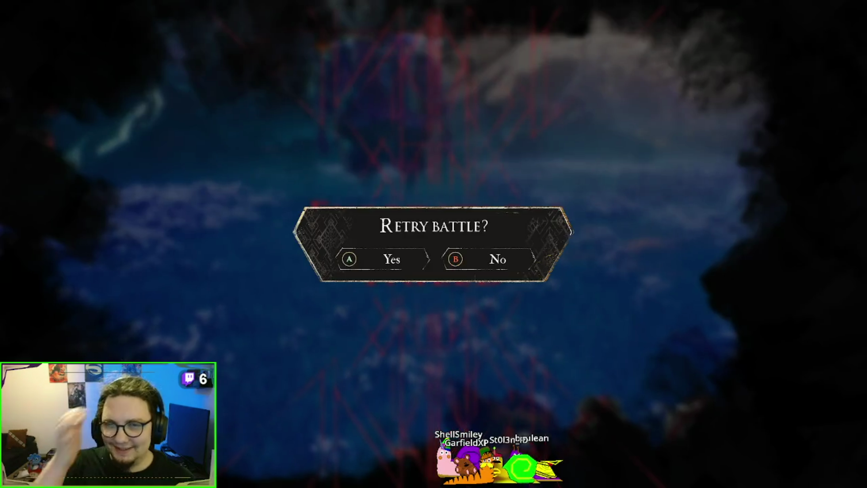
Accept Retry battle and pause the Osquio intro cutscene to skip it
{"action": "key", "text": "Return"}
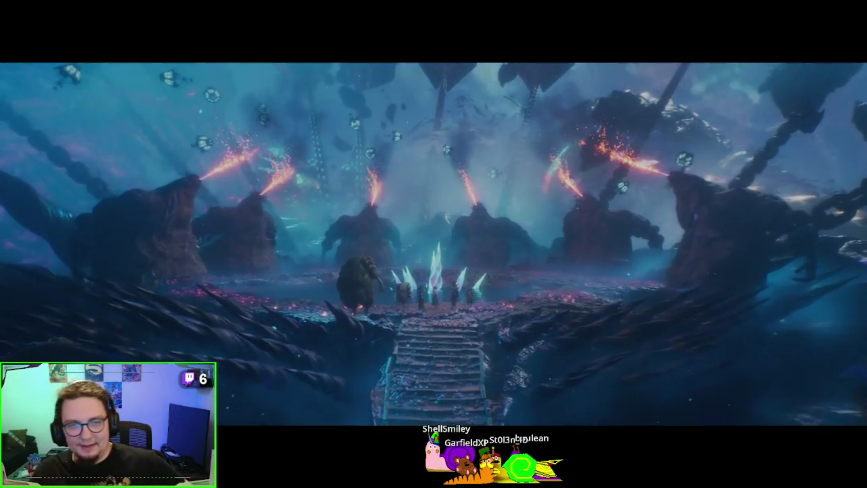
{"action": "key", "text": "Escape"}
{"action": "key", "text": "Escape"}
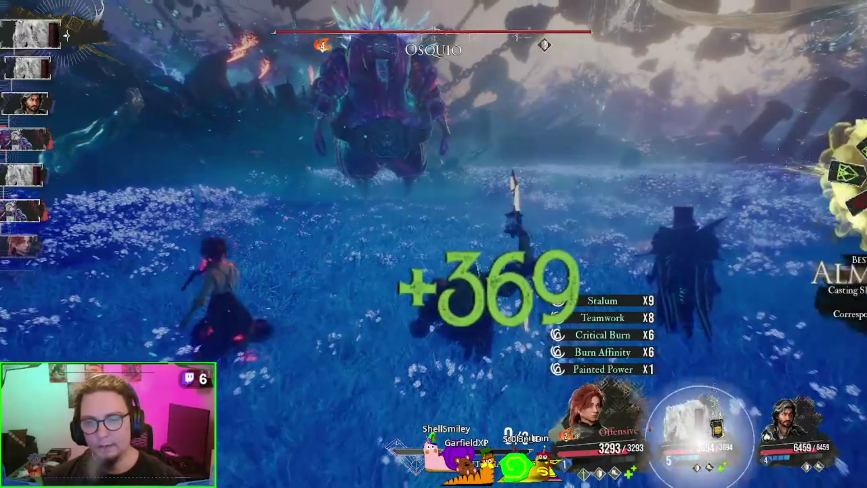
Buff the party with Monoco's Troubadour Trumpet, timed perfectly, then choose Luster Slices against Osquio
{"action": "key", "text": "Right"}
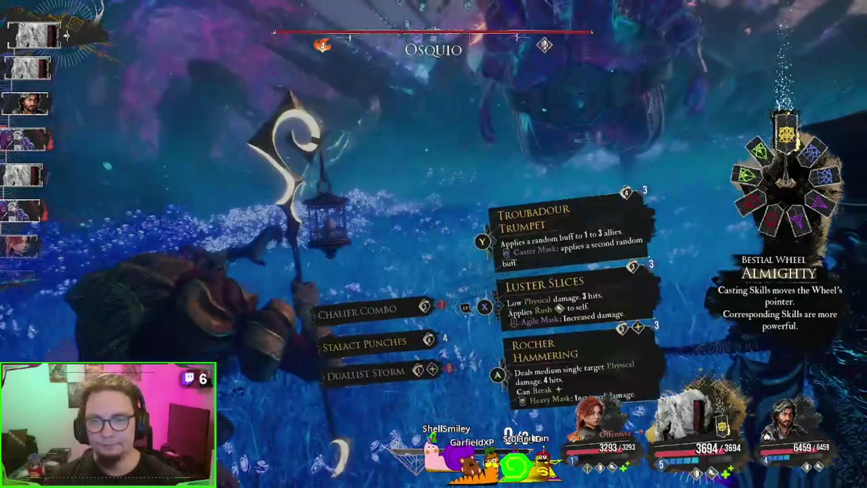
{"action": "key", "text": "Return"}
{"action": "key", "text": "Return"}
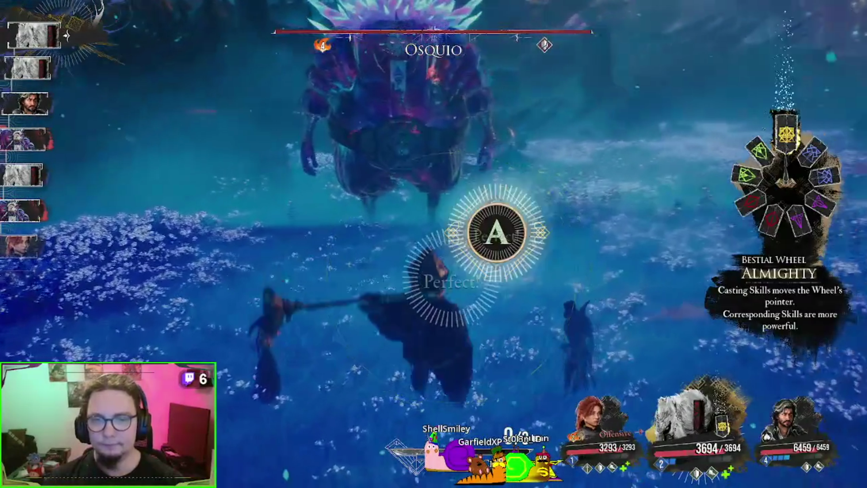
{"action": "key", "text": "Return"}
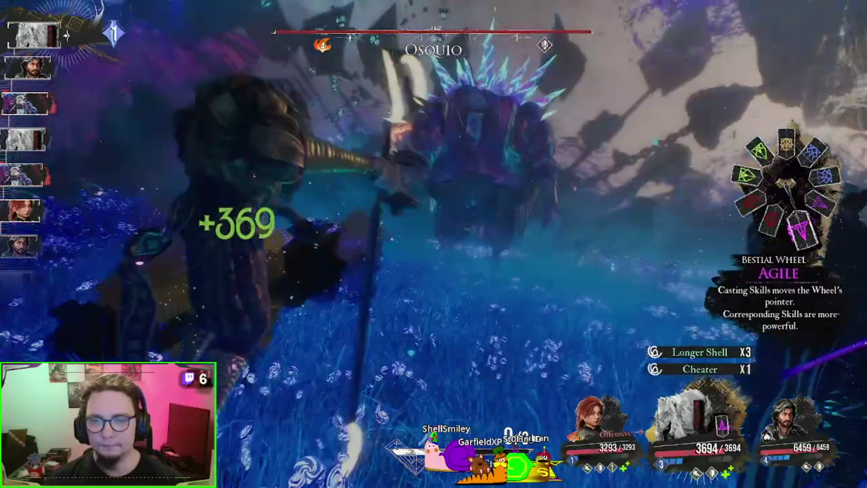
{"action": "key", "text": "Return"}
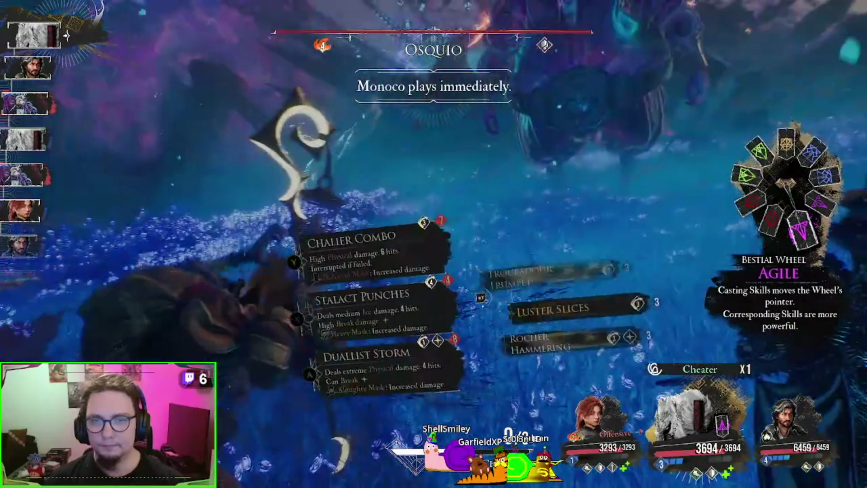
{"action": "key", "text": "x"}
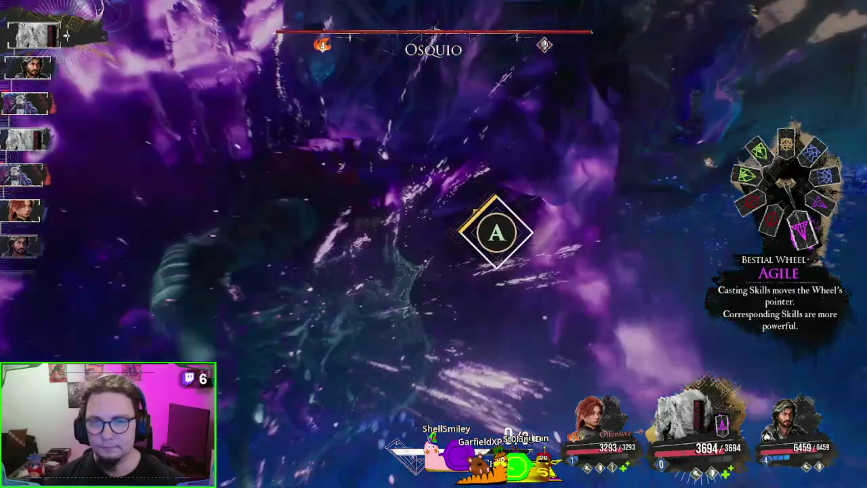